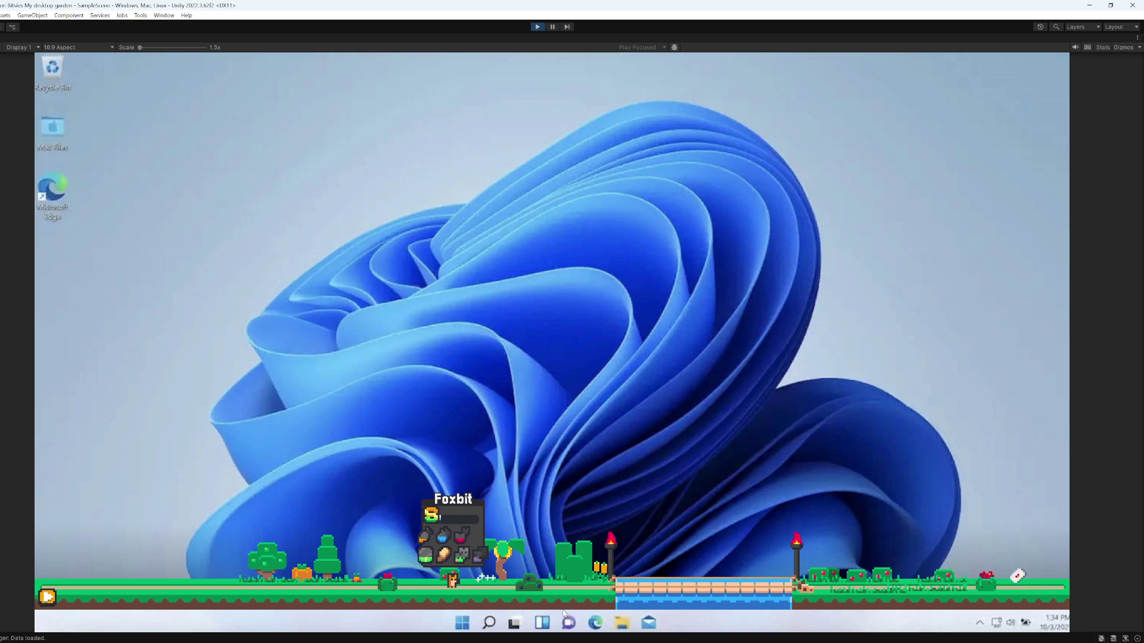
{"action": "mouse_move", "coordinate": [569, 622]}
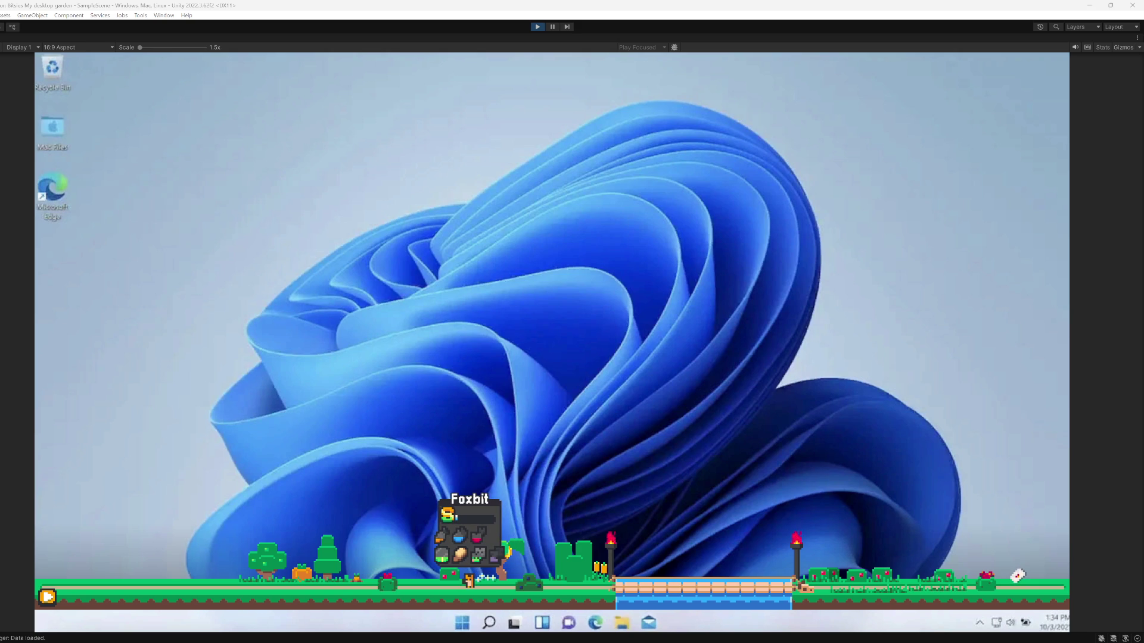
{"action": "key", "text": "alt+Tab"}
{"action": "key", "text": "alt+Tab"}
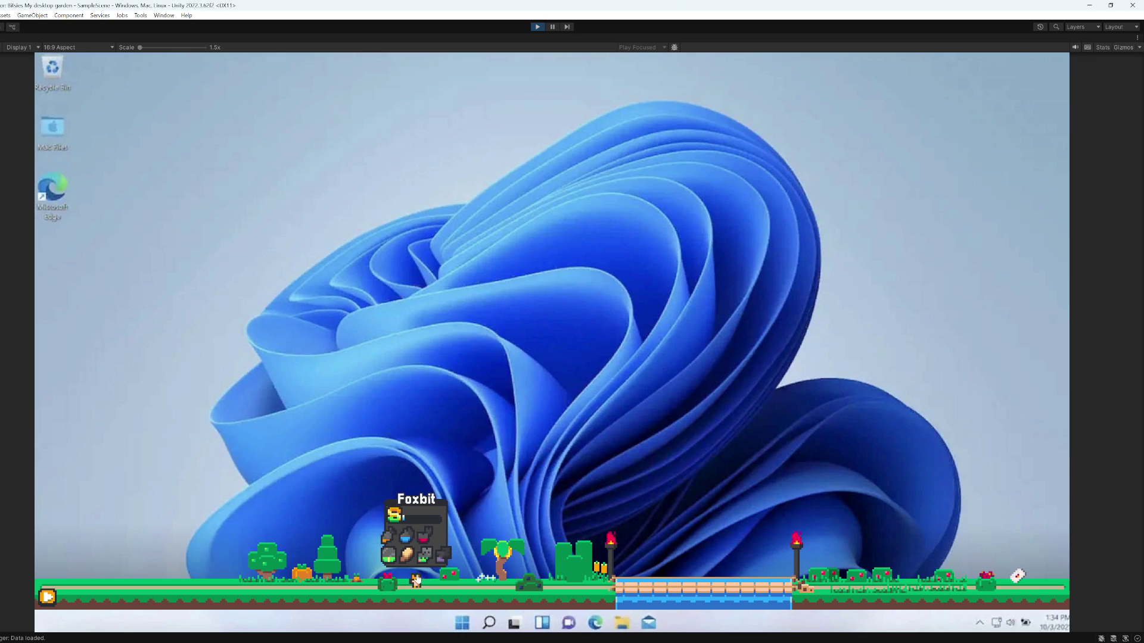
{"action": "mouse_move", "coordinate": [426, 562]}
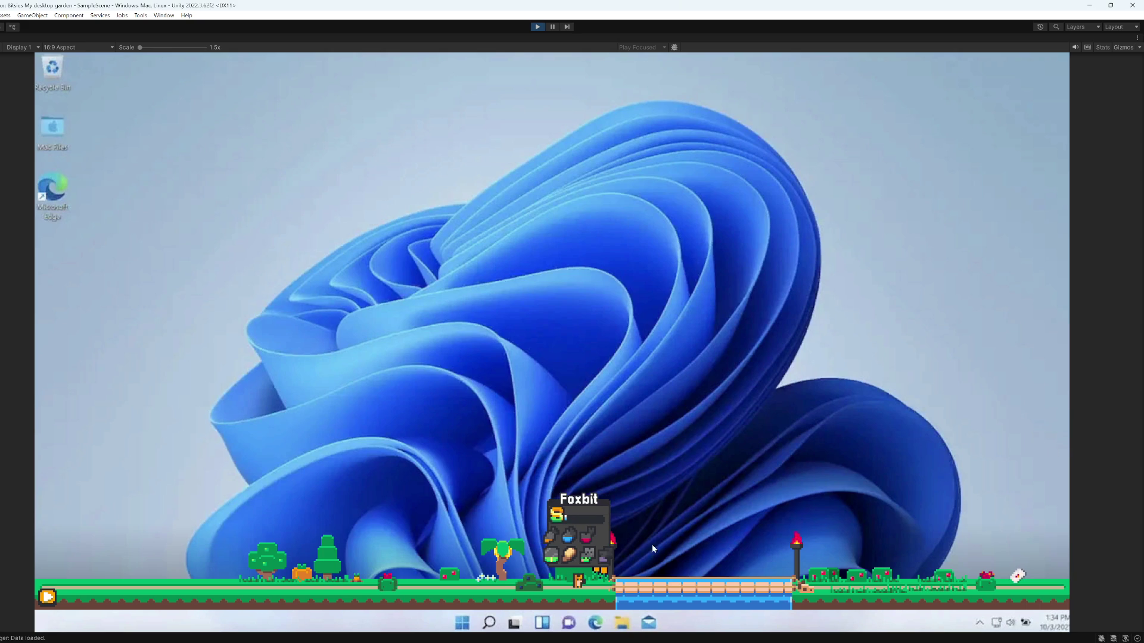
- Pick up Foxbit in the running game and throw it onto the bridge
{"action": "mouse_move", "coordinate": [578, 580]}
{"action": "left_mouse_down"}
{"action": "mouse_move", "coordinate": [525, 355]}
{"action": "mouse_move", "coordinate": [496, 372]}
{"action": "left_mouse_up"}
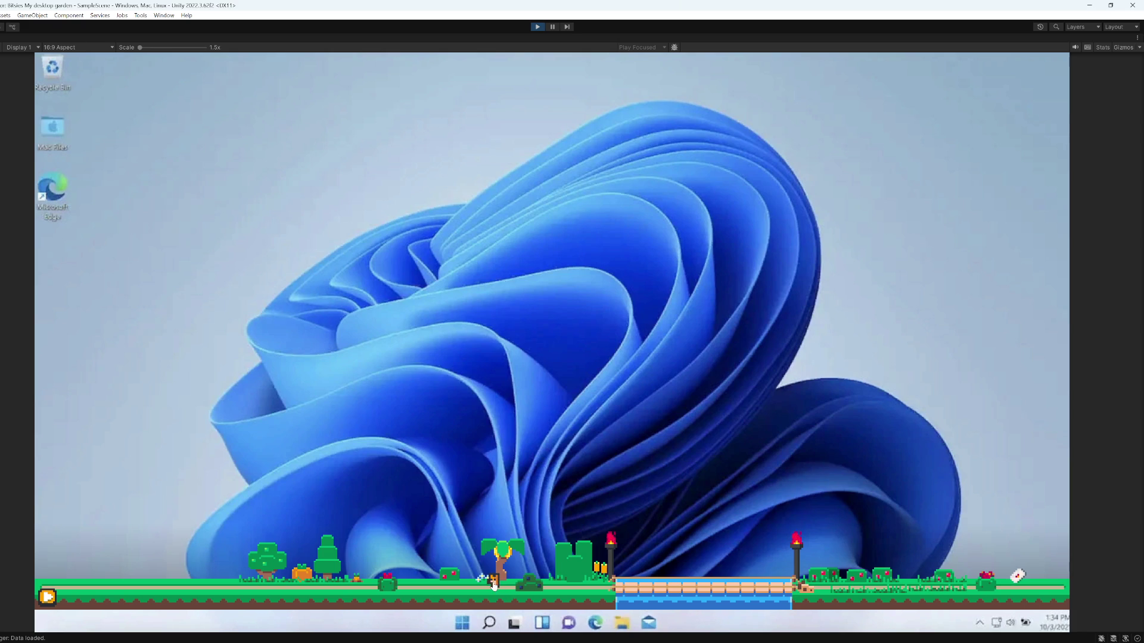
{"action": "mouse_move", "coordinate": [494, 586]}
{"action": "left_mouse_down"}
{"action": "mouse_move", "coordinate": [461, 430]}
{"action": "mouse_move", "coordinate": [628, 384]}
{"action": "left_mouse_up"}
{"action": "mouse_move", "coordinate": [718, 584]}
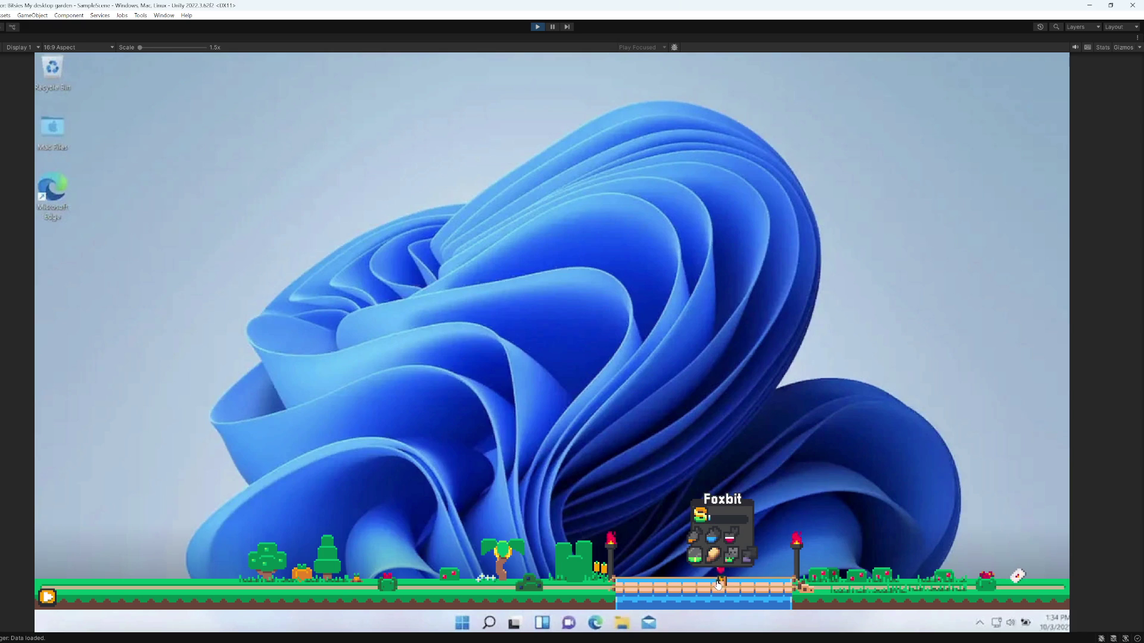
{"action": "mouse_move", "coordinate": [718, 584]}
{"action": "left_mouse_down"}
{"action": "mouse_move", "coordinate": [700, 531]}
{"action": "mouse_move", "coordinate": [703, 575]}
{"action": "left_mouse_up"}
- Open Foxbit's info panel and inspect its stat icons and XP bar
{"action": "left_click", "coordinate": [702, 580]}
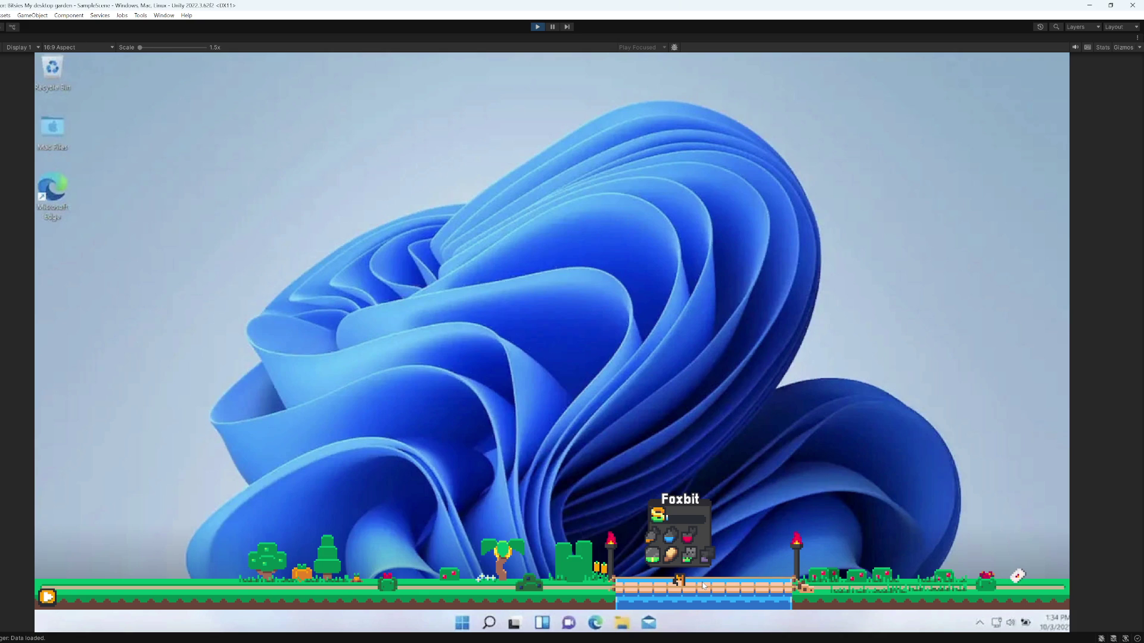
{"action": "mouse_move", "coordinate": [660, 564]}
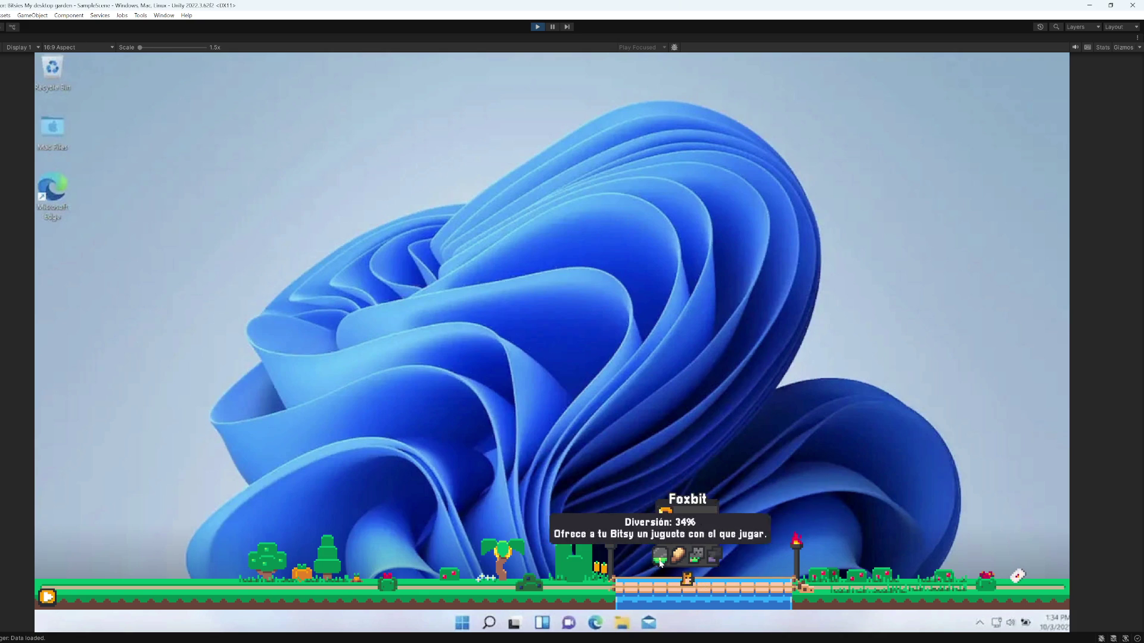
{"action": "mouse_move", "coordinate": [707, 557]}
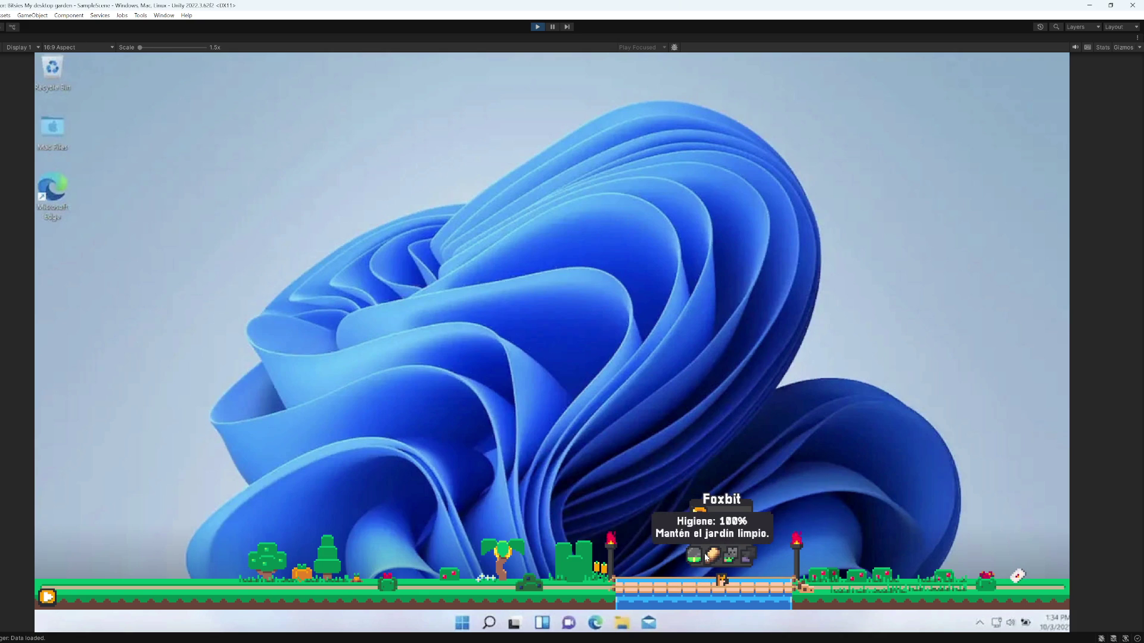
{"action": "mouse_move", "coordinate": [745, 560]}
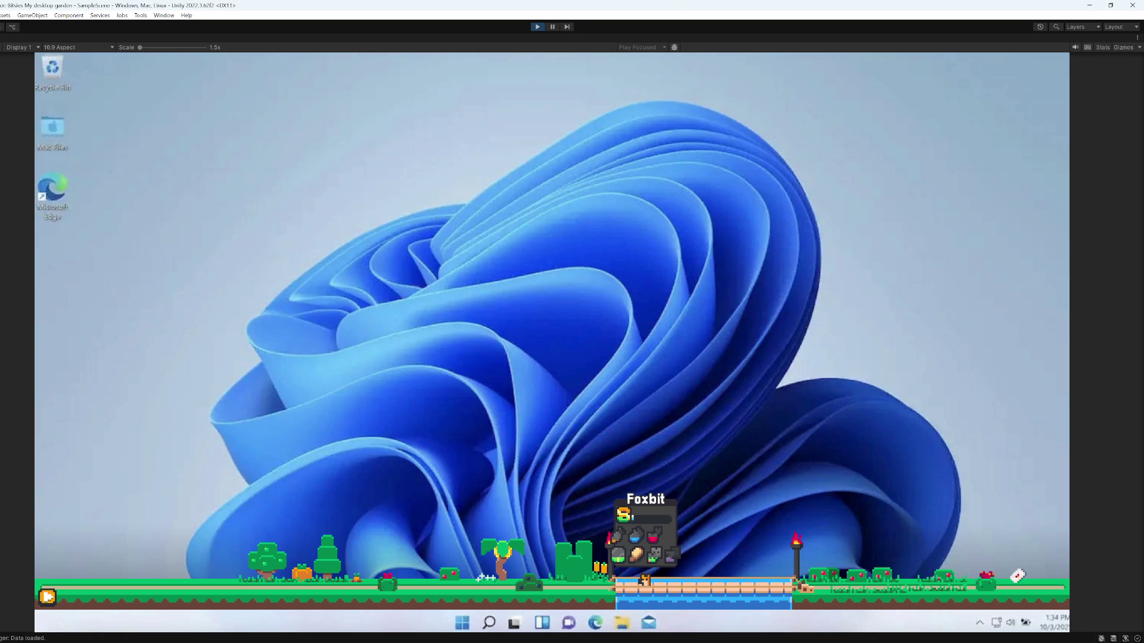
{"action": "mouse_move", "coordinate": [636, 514]}
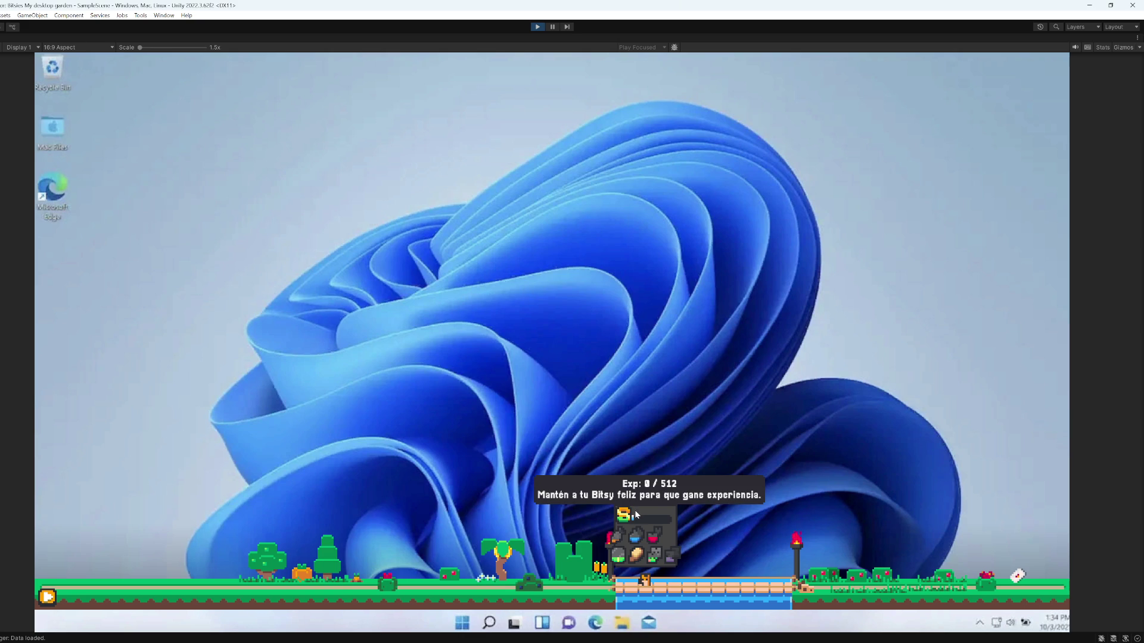
- Stop Play mode and select the XpBar object in the Hierarchy
{"action": "left_click", "coordinate": [537, 26]}
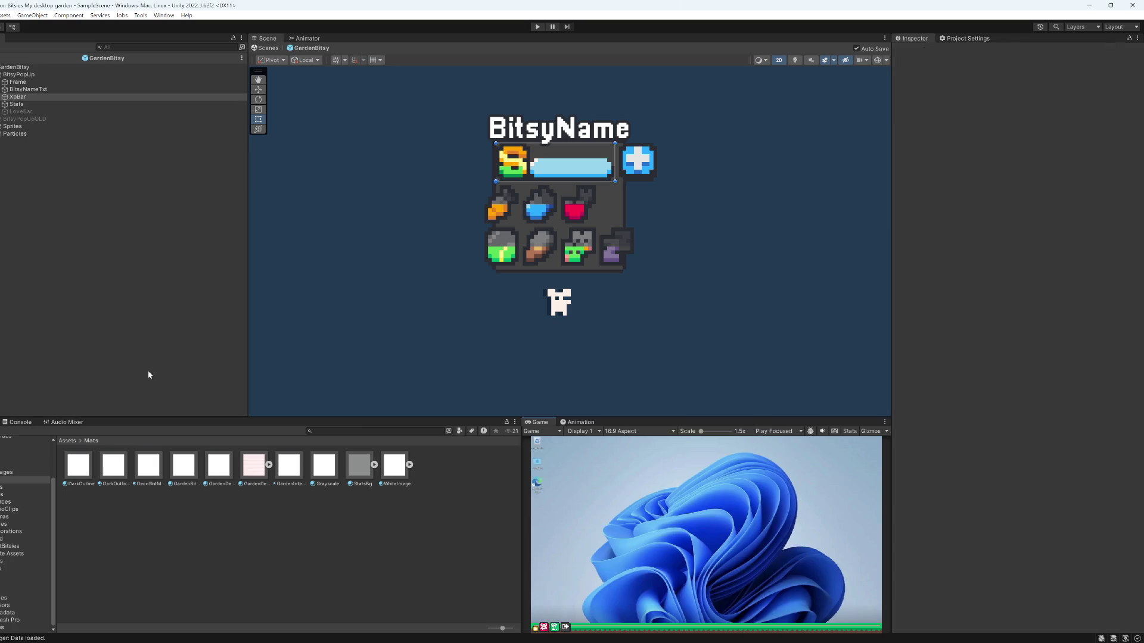
{"action": "left_click", "coordinate": [42, 90]}
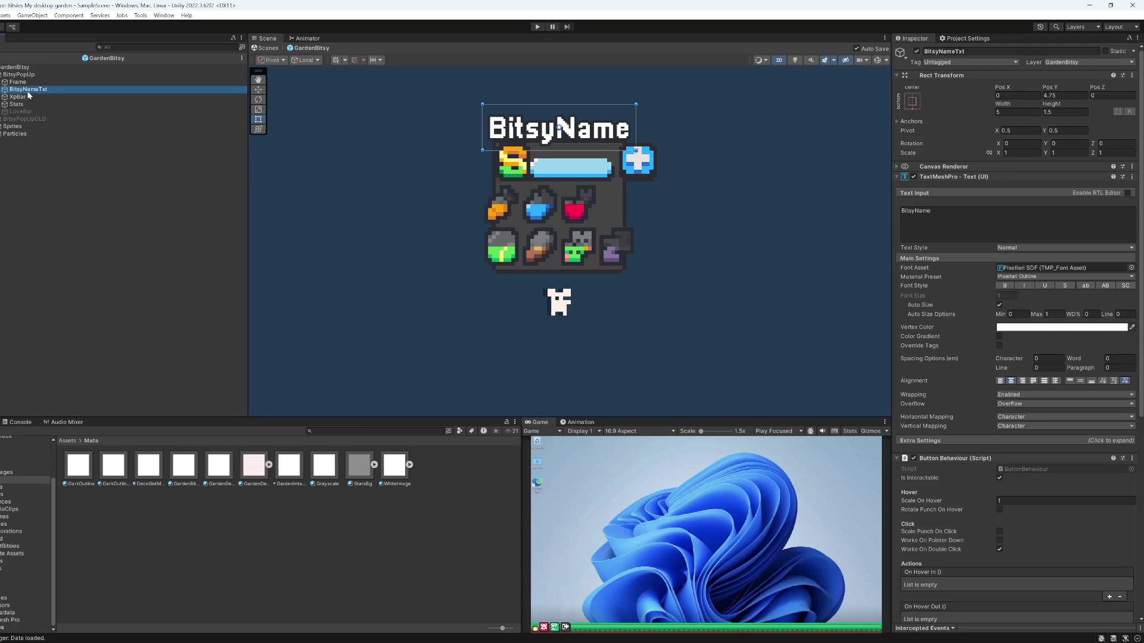
{"action": "left_click", "coordinate": [27, 95]}
{"action": "scroll", "coordinate": [477, 179], "scroll_direction": "up", "scroll_amount": 5}
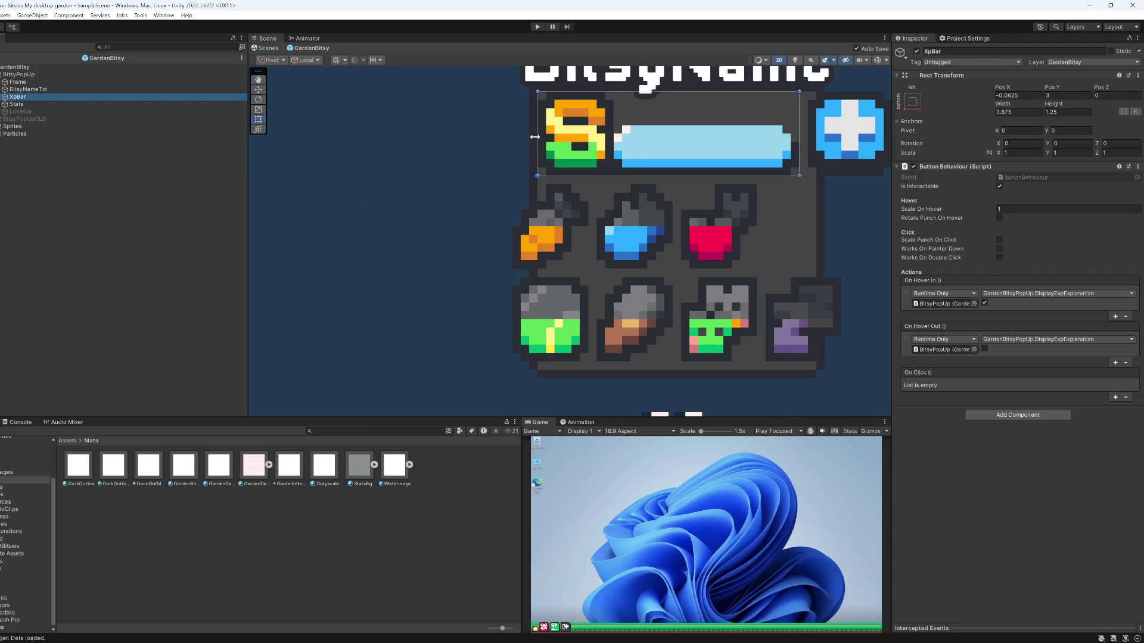
- Stretch the XP bar's edges outward to width 4.6875 and save the scene
{"action": "mouse_move", "coordinate": [535, 136]}
{"action": "left_mouse_down"}
{"action": "mouse_move", "coordinate": [493, 137]}
{"action": "mouse_move", "coordinate": [509, 137]}
{"action": "left_mouse_up"}
{"action": "left_click_drag", "start_coordinate": [610, 168], "coordinate": [473, 222]}
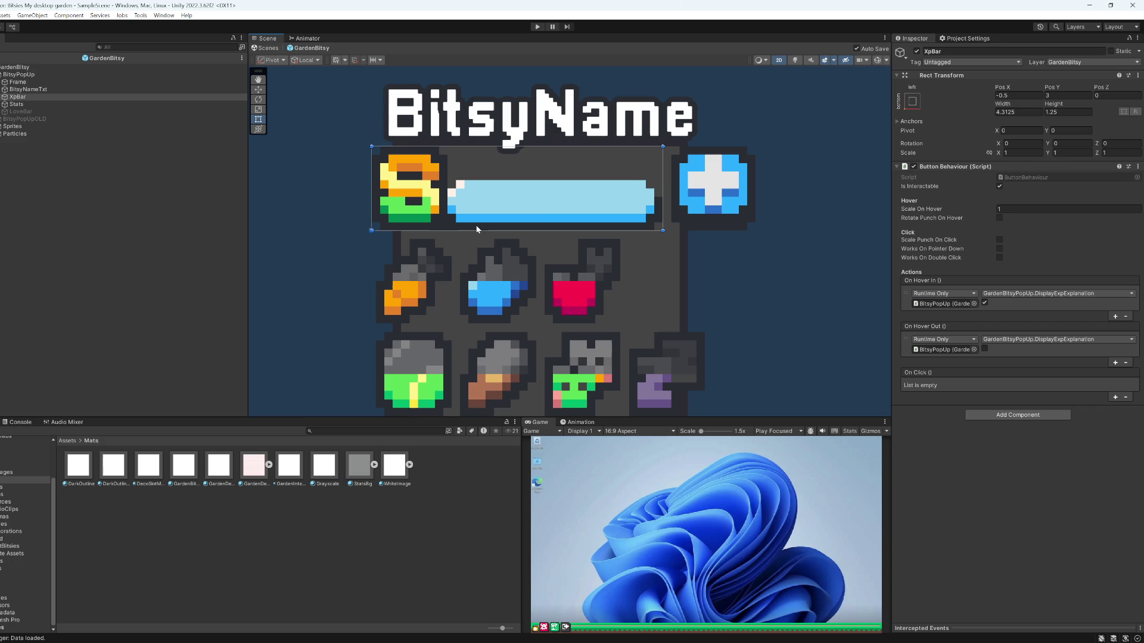
{"action": "left_click_drag", "start_coordinate": [663, 172], "coordinate": [687, 176]}
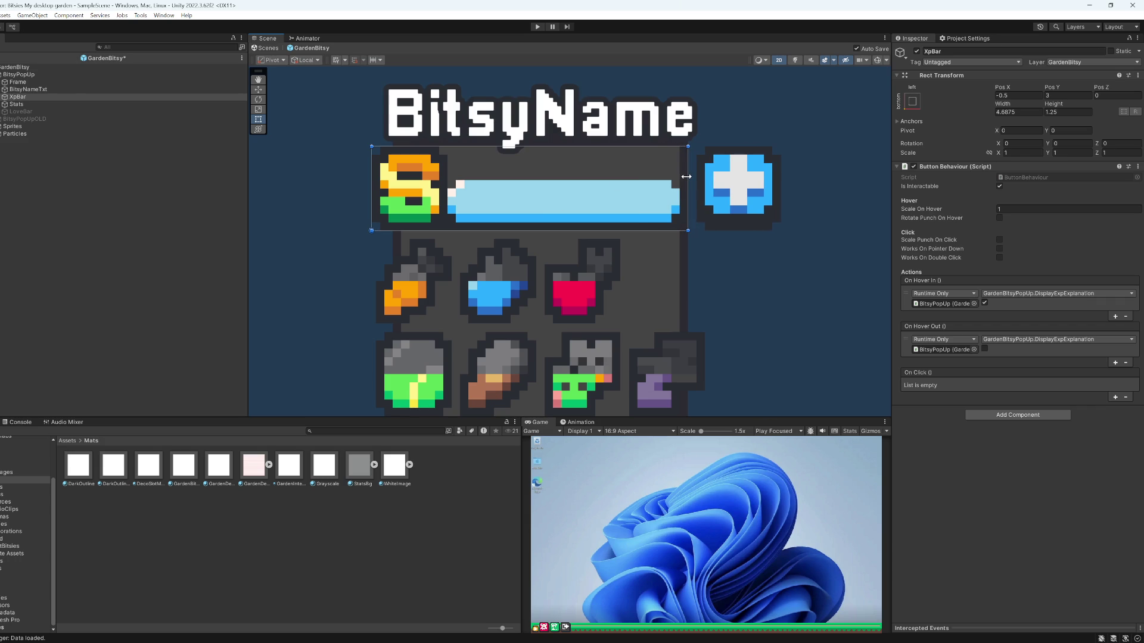
{"action": "key", "text": "ctrl+s"}
- Clear the selection and reselect XpBar in the Hierarchy
{"action": "left_click", "coordinate": [721, 302]}
{"action": "scroll", "coordinate": [721, 291], "scroll_direction": "down", "scroll_amount": 3}
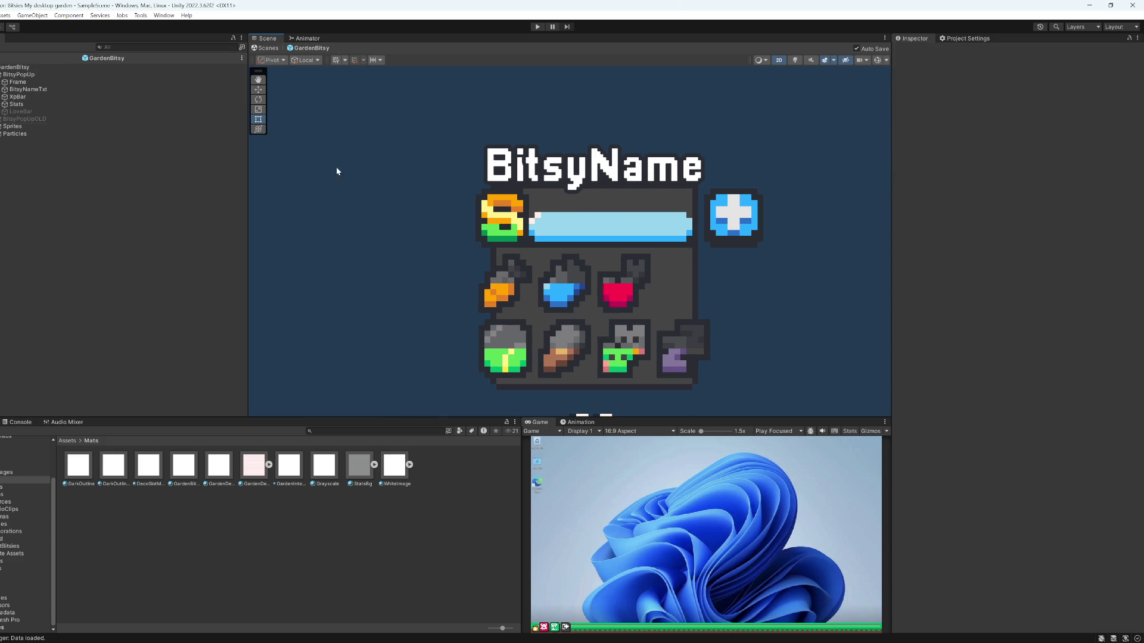
{"action": "left_click", "coordinate": [26, 90]}
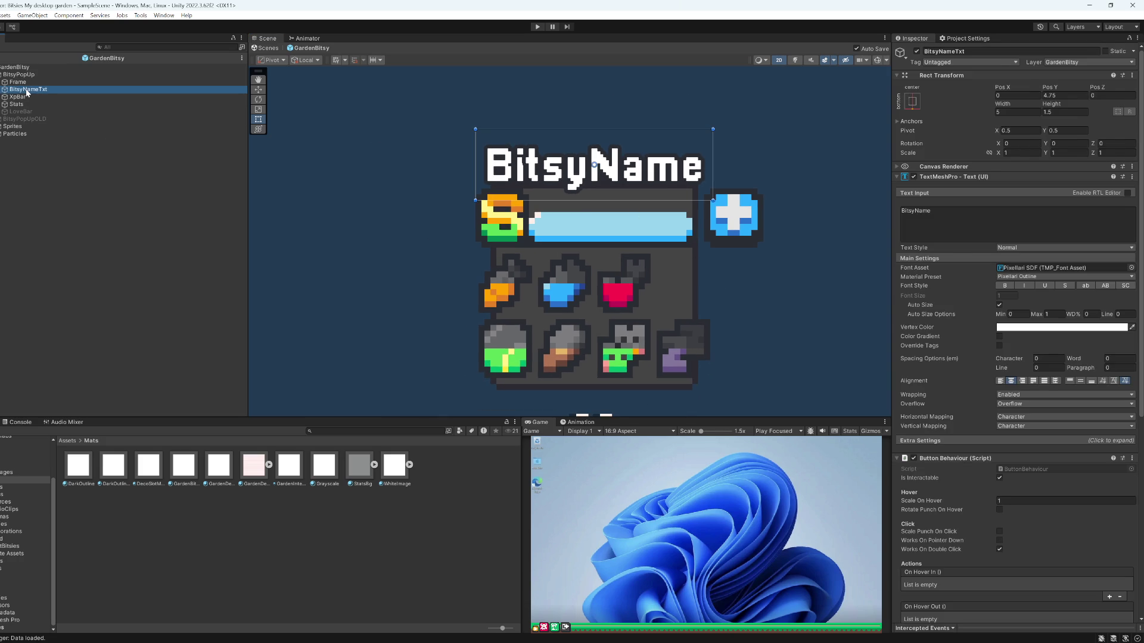
{"action": "left_click", "coordinate": [27, 97]}
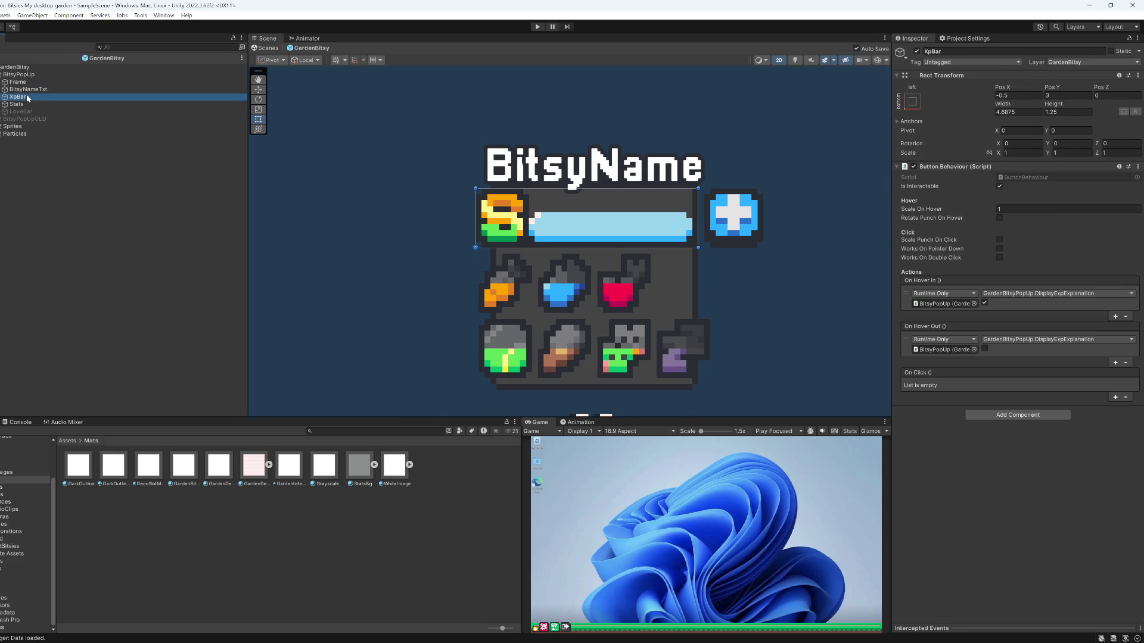
- Try a width of 4.75 for the XP bar in its Rect Transform
{"action": "left_click", "coordinate": [999, 112]}
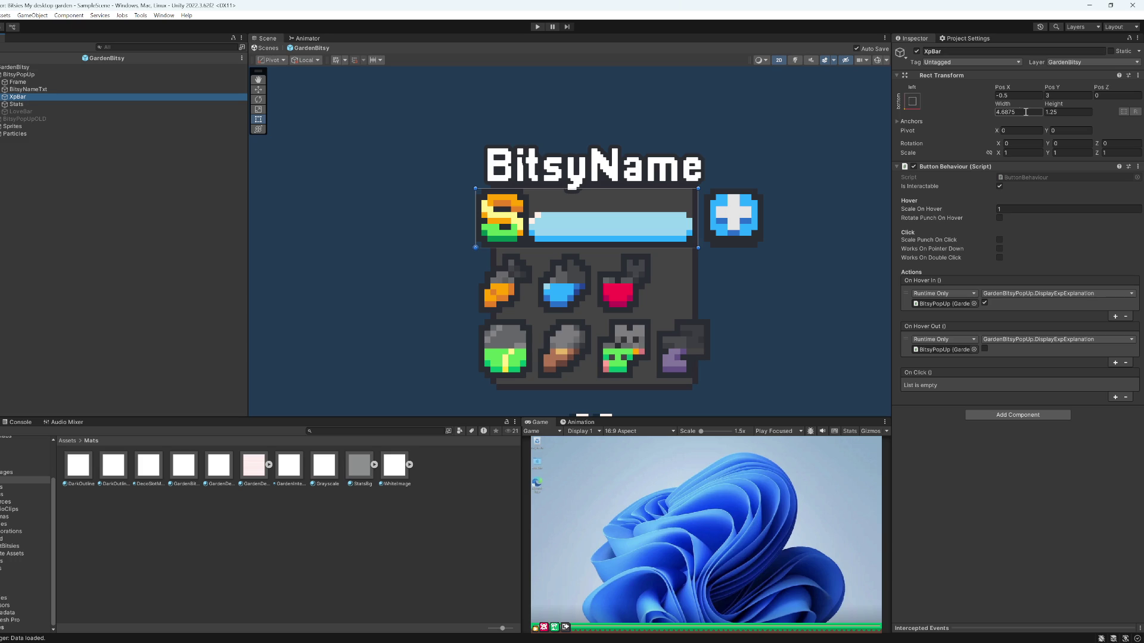
{"action": "left_click", "coordinate": [1005, 112]}
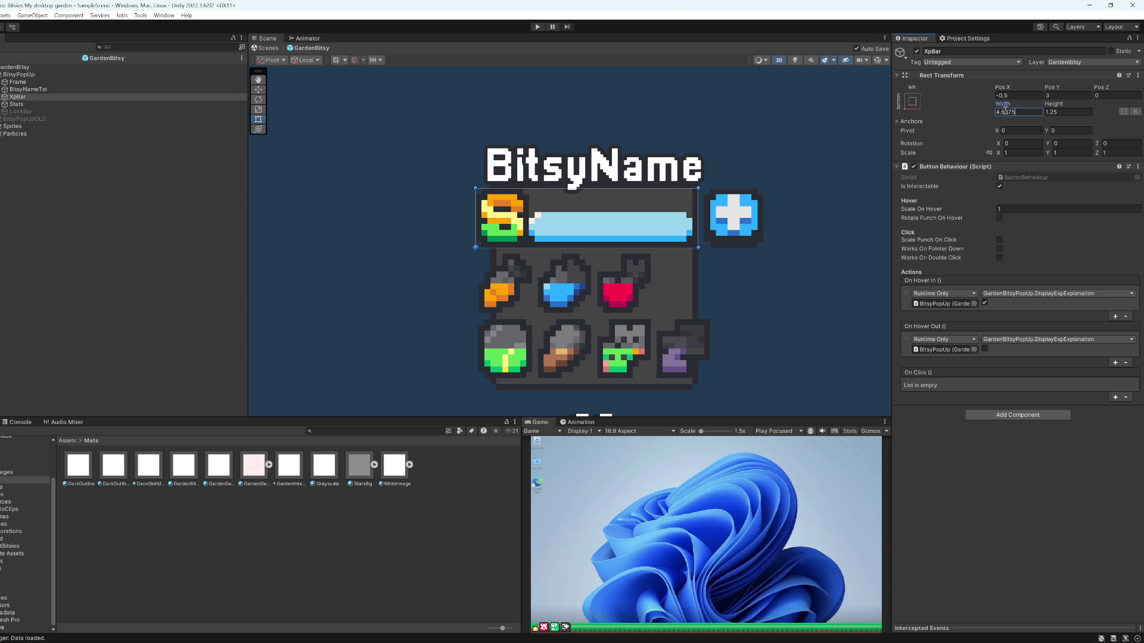
{"action": "type", "text": "4.75"}
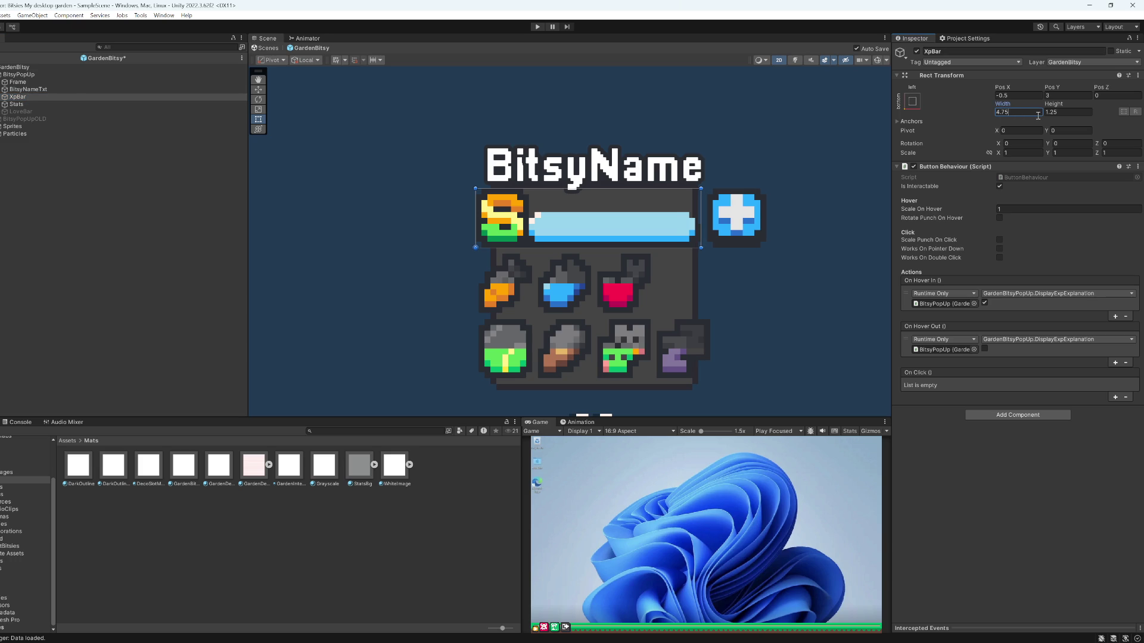
{"action": "scroll", "coordinate": [617, 262], "scroll_direction": "up", "scroll_amount": 2}
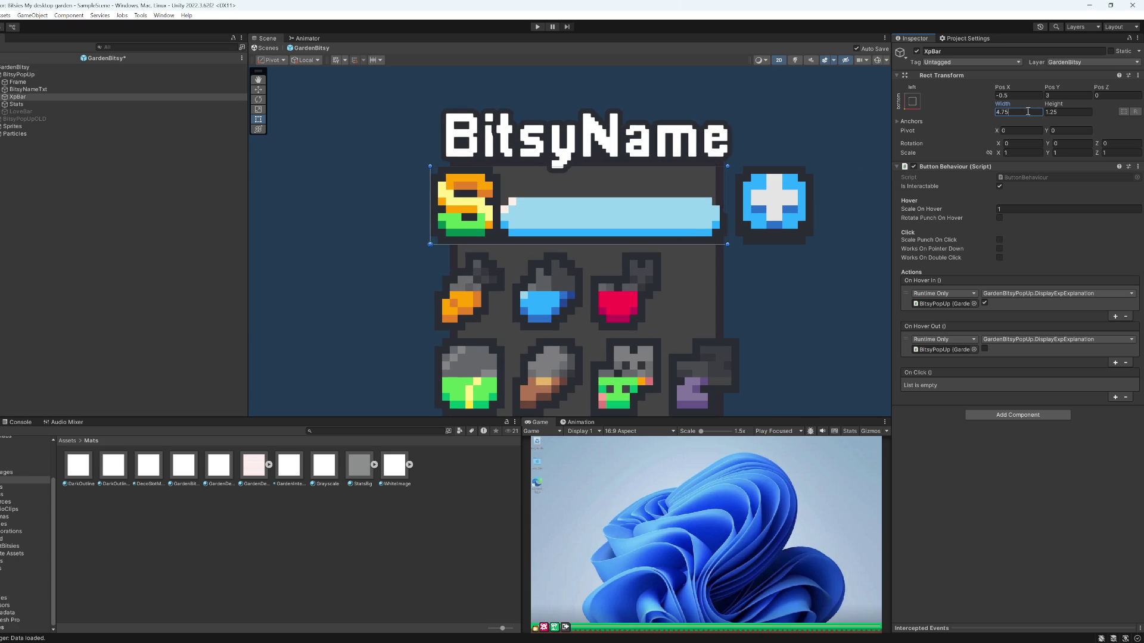
{"action": "key", "text": "BackSpace"}
{"action": "key", "text": "BackSpace"}
{"action": "type", "text": "5"}
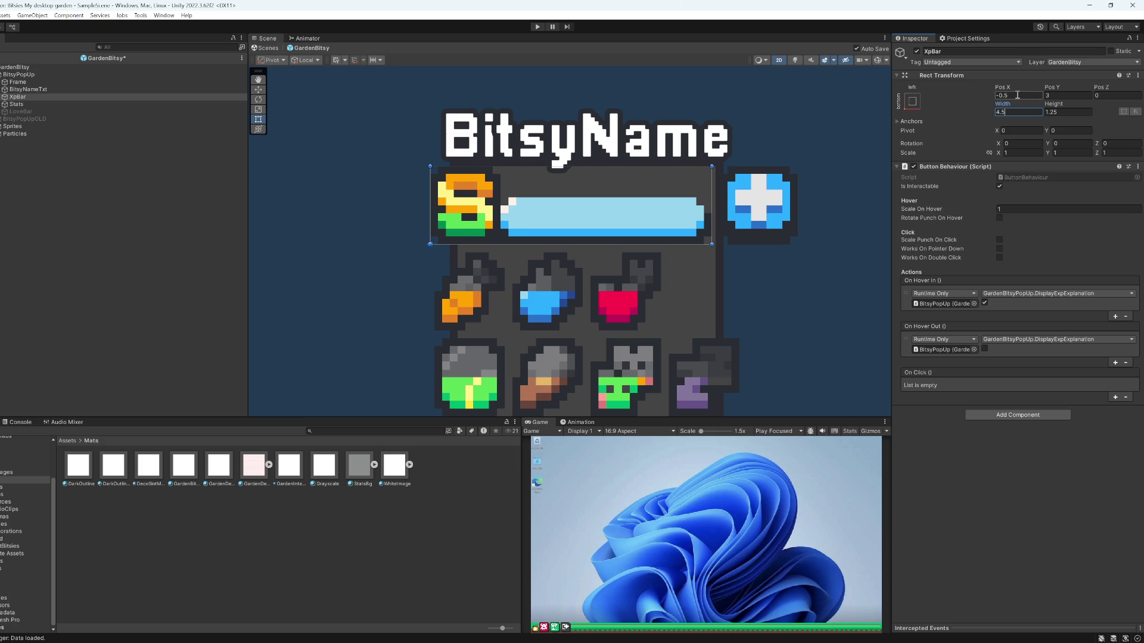
- Shift the XP bar's Pos X to -0.4375 using arithmetic expressions
{"action": "left_click", "coordinate": [1017, 95]}
{"action": "type", "text": "0"}
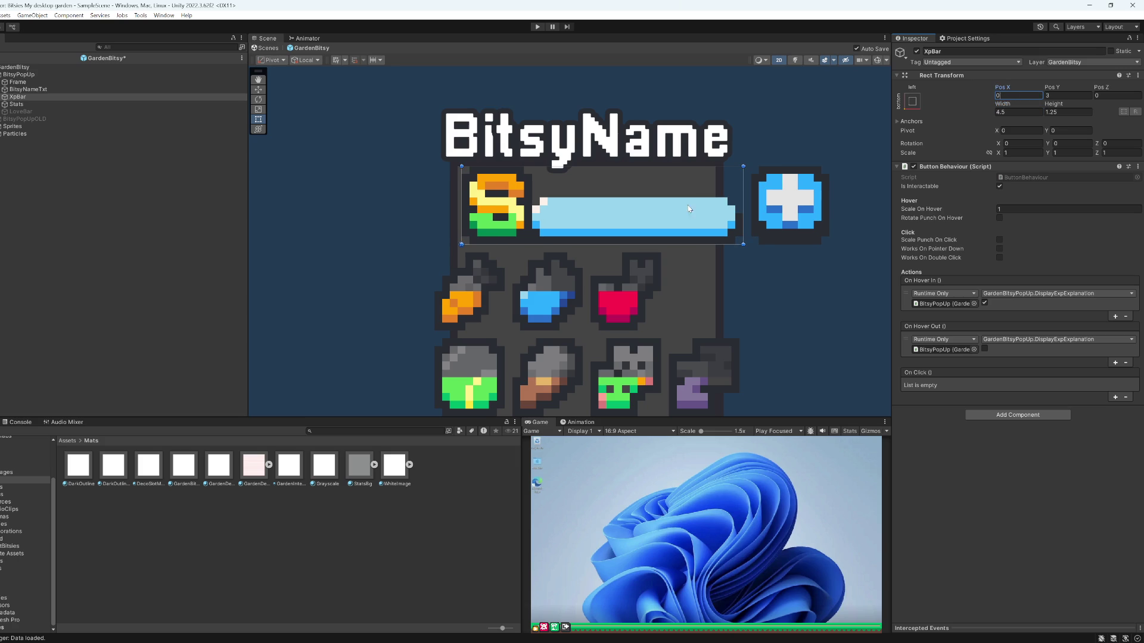
{"action": "scroll", "coordinate": [364, 250], "scroll_direction": "up", "scroll_amount": 2}
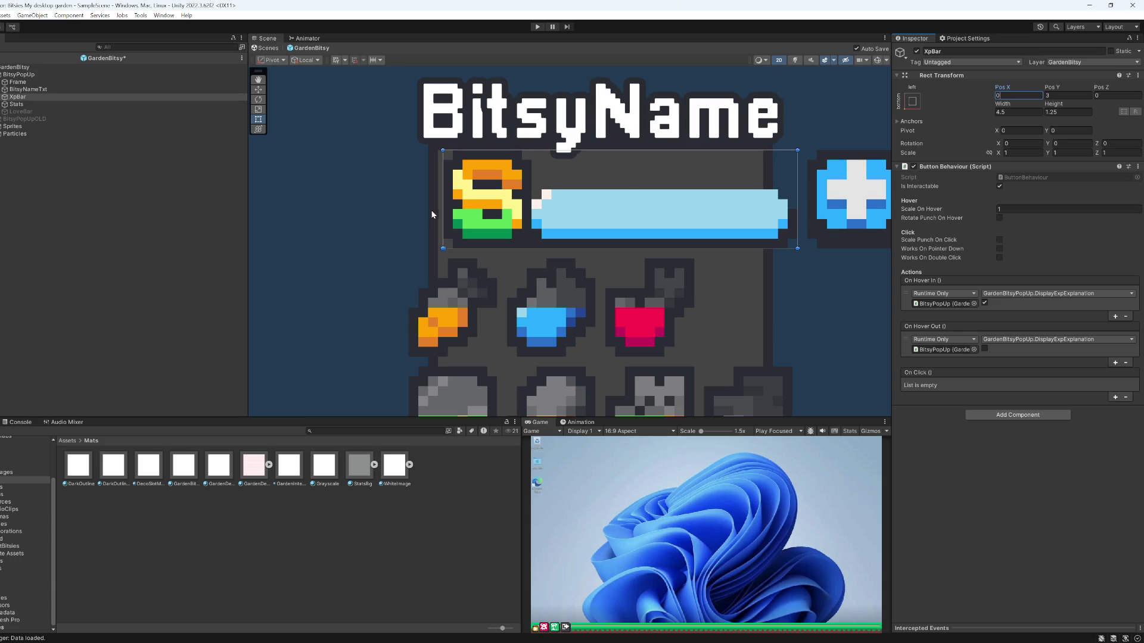
{"action": "type", "text": "-.125"}
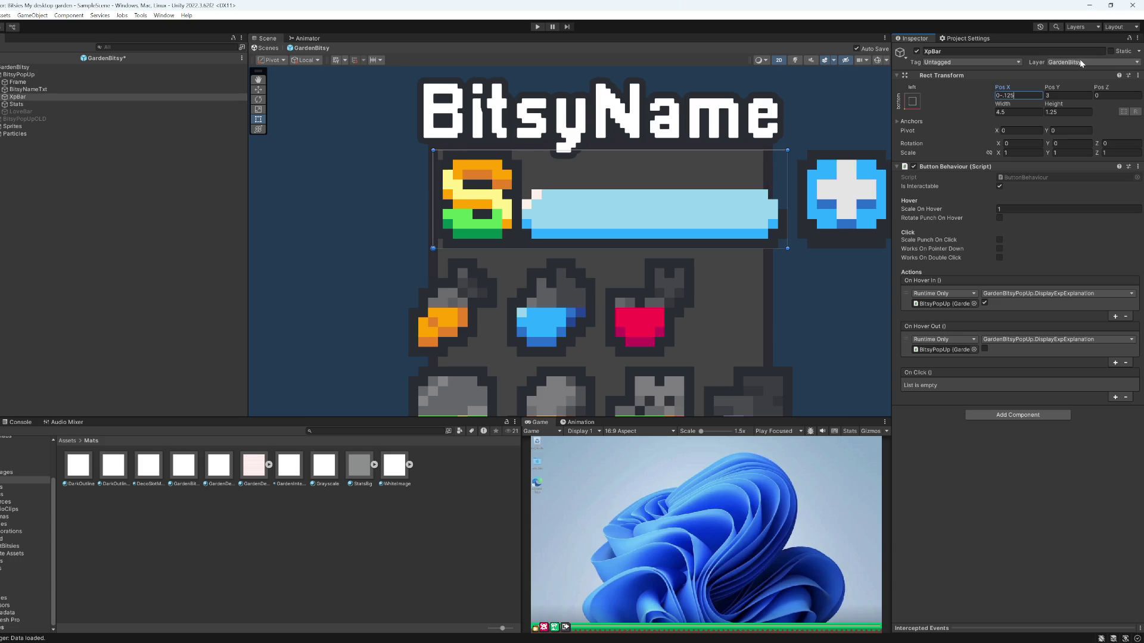
{"action": "type", "text": "/2"}
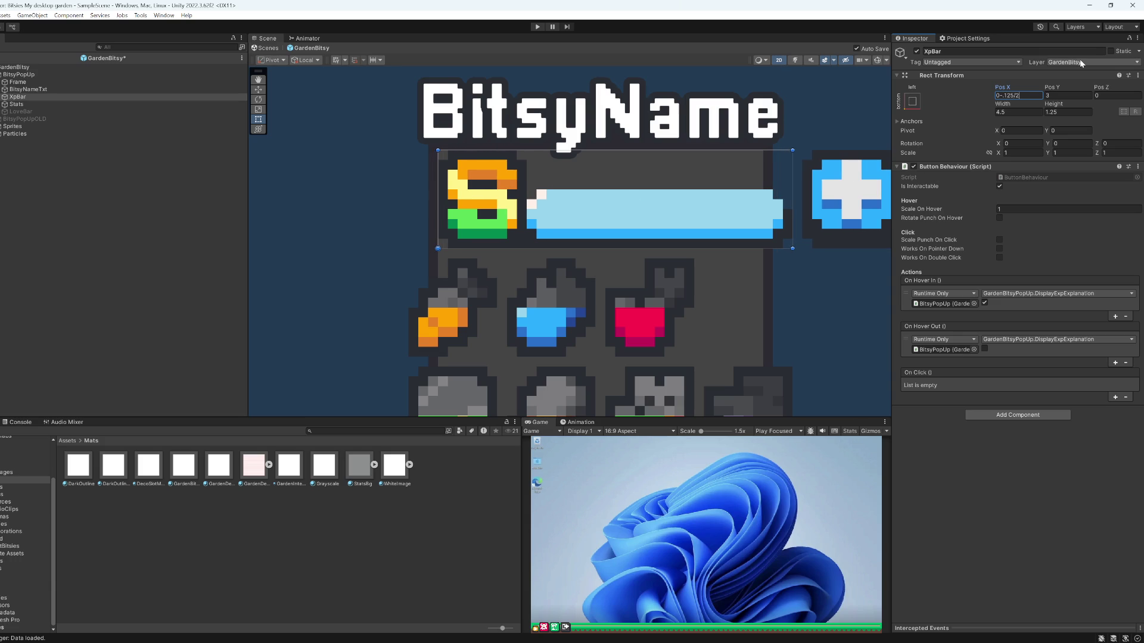
{"action": "key", "text": "Return"}
{"action": "type", "text": "-0.0625-"}
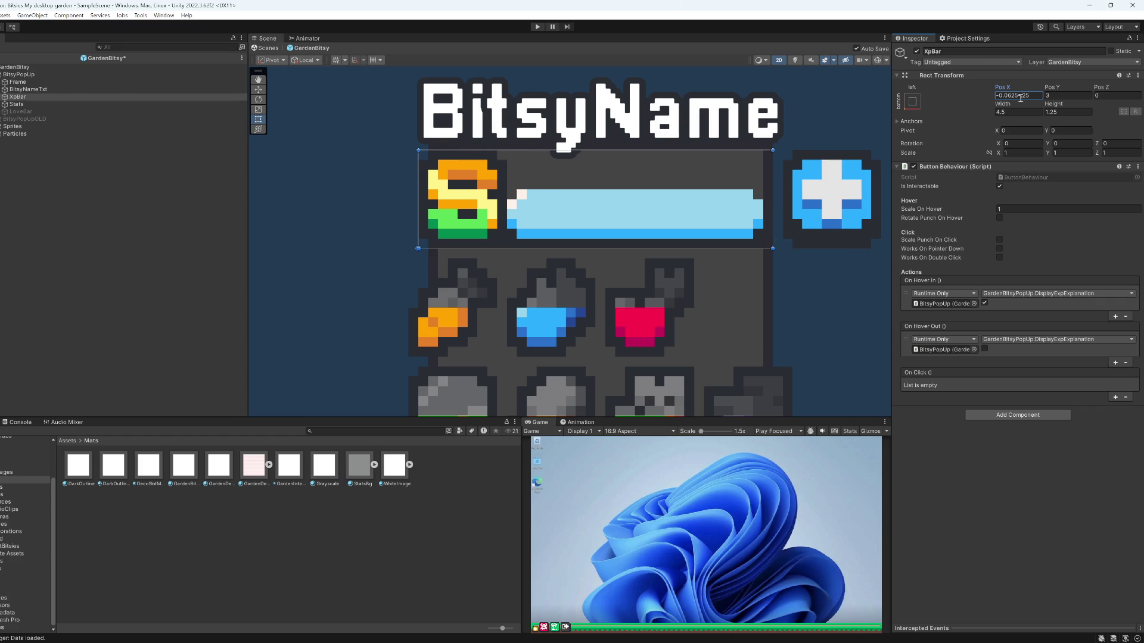
{"action": "type", "text": "375"}
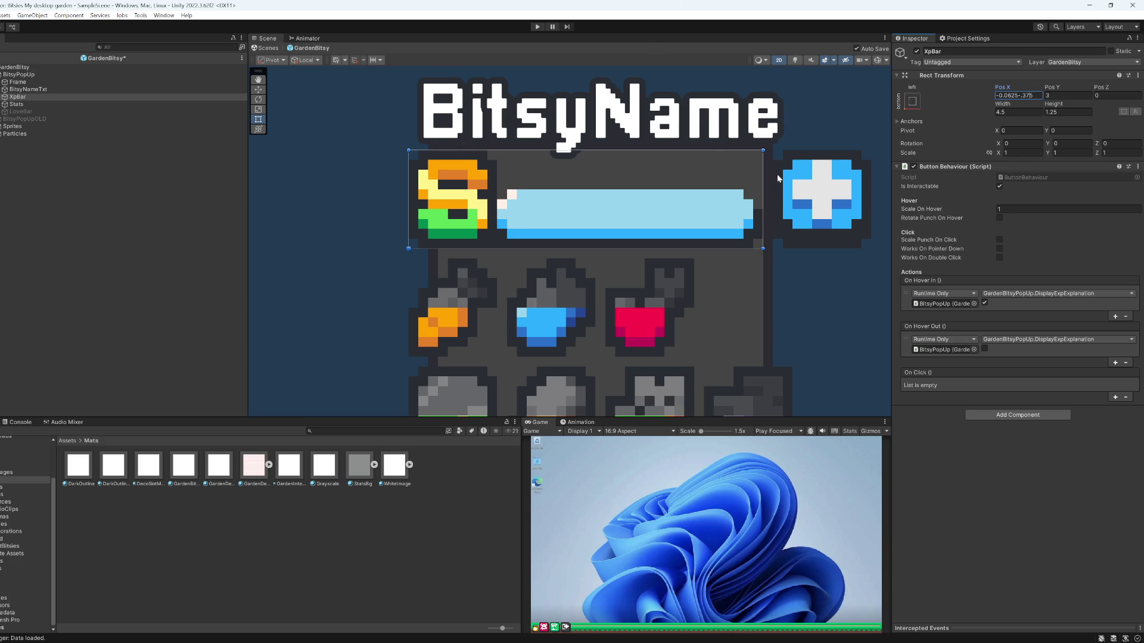
- Narrow the XP bar and set its width to exactly 4.375
{"action": "left_click_drag", "start_coordinate": [763, 195], "coordinate": [753, 195]}
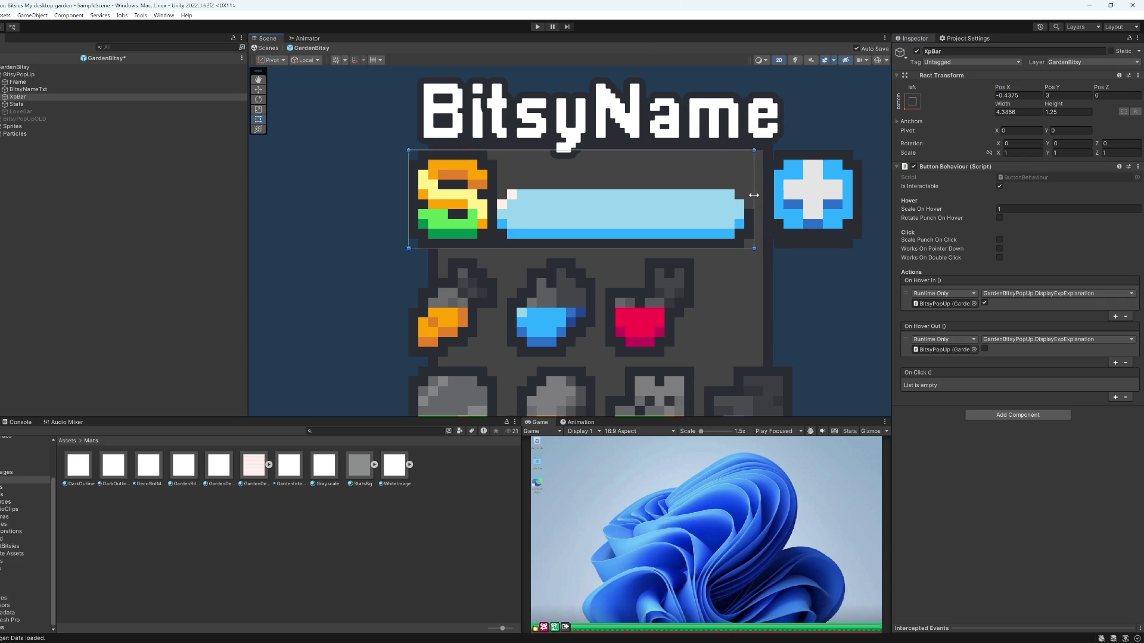
{"action": "left_click", "coordinate": [1028, 114]}
{"action": "type", "text": "4.375"}
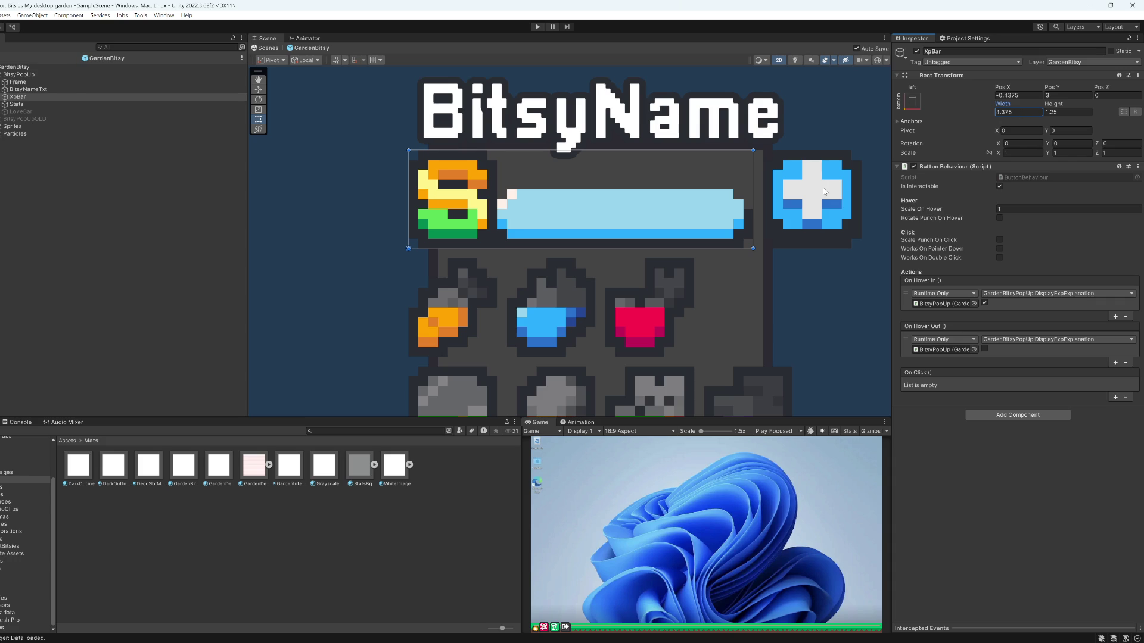
- Expand XpBar, select EvoButton and raise its Pos X from 0.75 to 1
{"action": "left_click", "coordinate": [30, 96]}
{"action": "key", "text": "Right"}
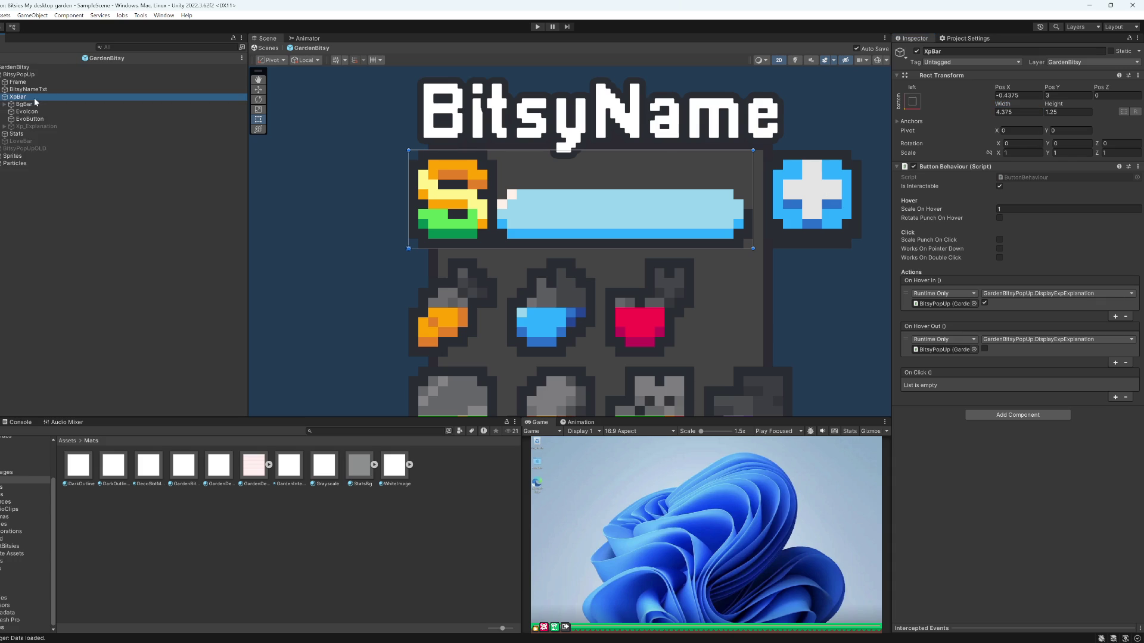
{"action": "left_click", "coordinate": [38, 105]}
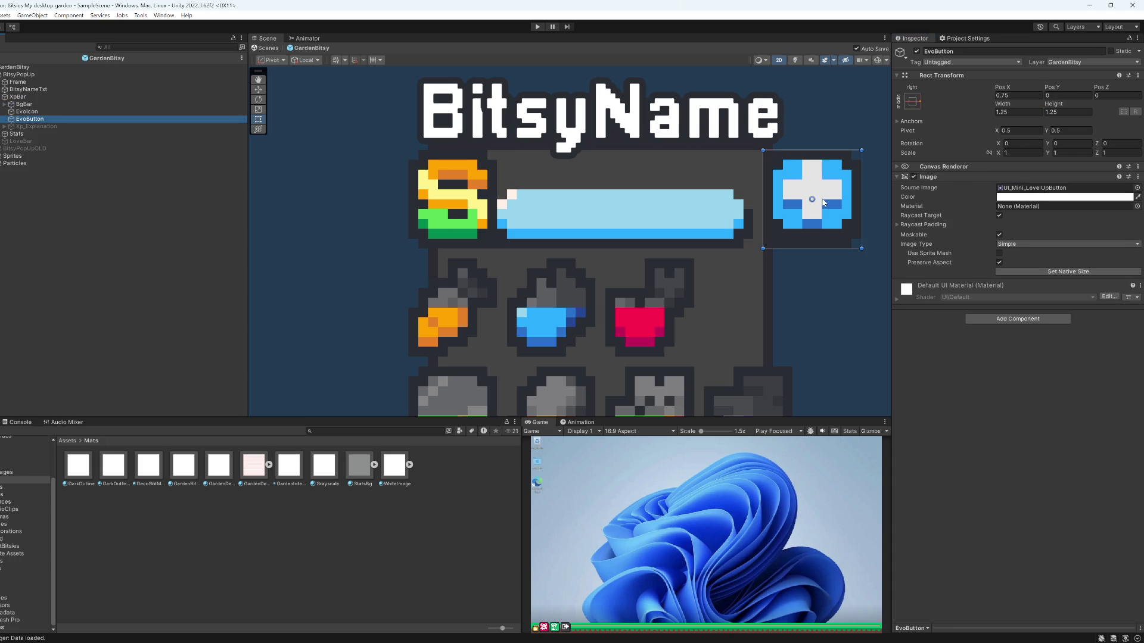
{"action": "left_click", "coordinate": [1016, 96]}
{"action": "left_click", "coordinate": [1015, 97]}
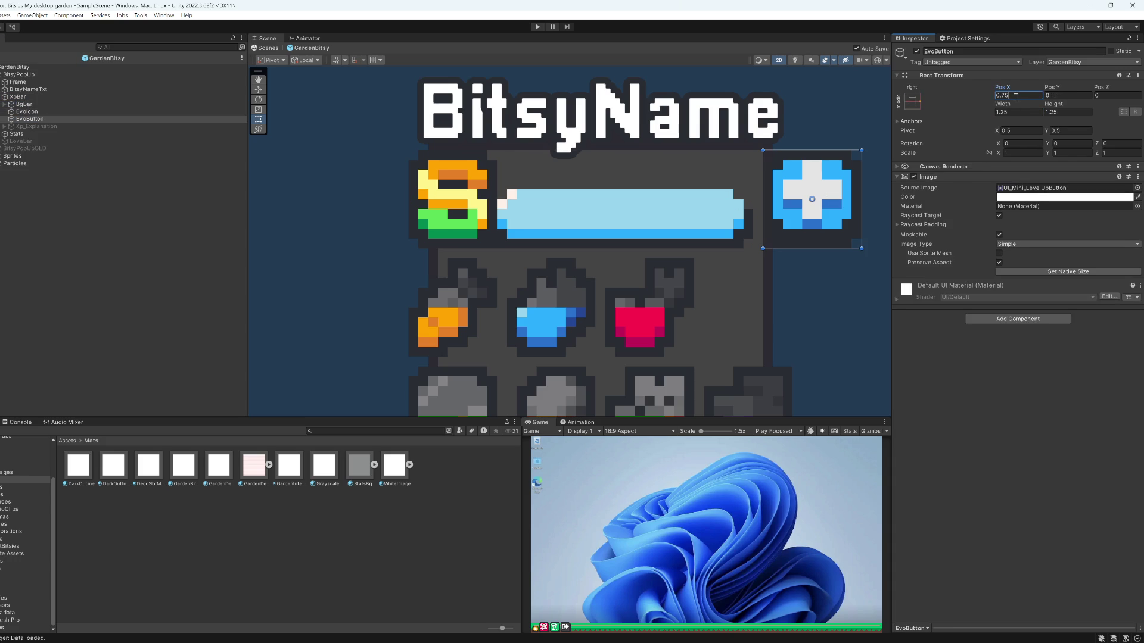
{"action": "type", "text": "+.25"}
{"action": "scroll", "coordinate": [492, 249], "scroll_direction": "down", "scroll_amount": 5}
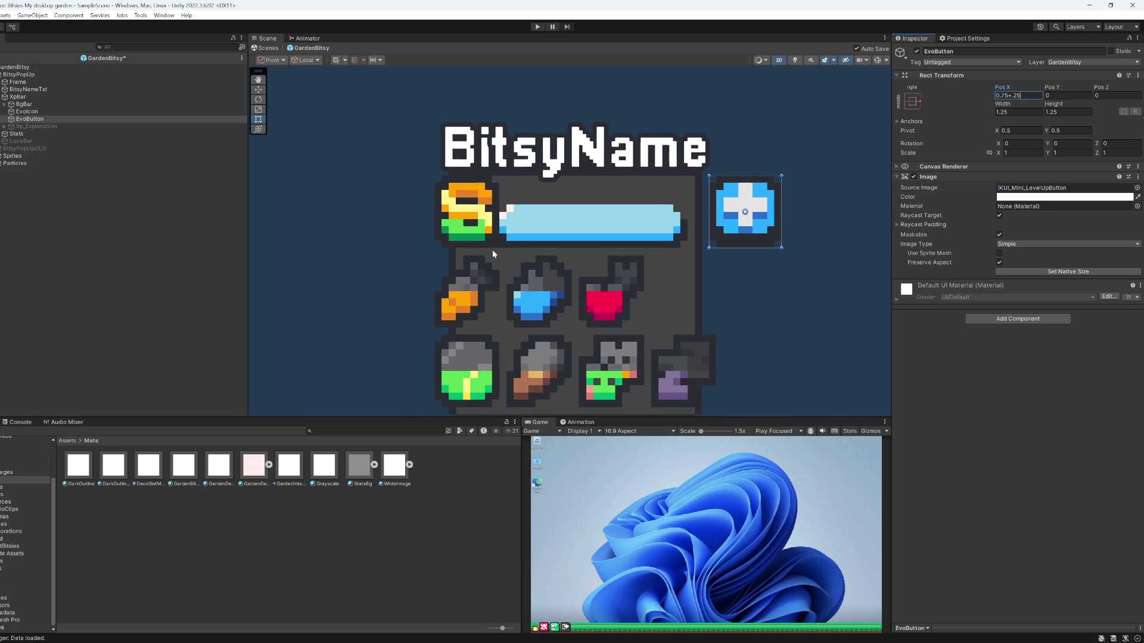
{"action": "left_click", "coordinate": [438, 260]}
- Recentre the popup in the Scene view and select the EvoIcon on the XP bar
{"action": "scroll", "coordinate": [437, 260], "scroll_direction": "down", "scroll_amount": 2}
{"action": "left_click_drag", "start_coordinate": [631, 275], "coordinate": [705, 237]}
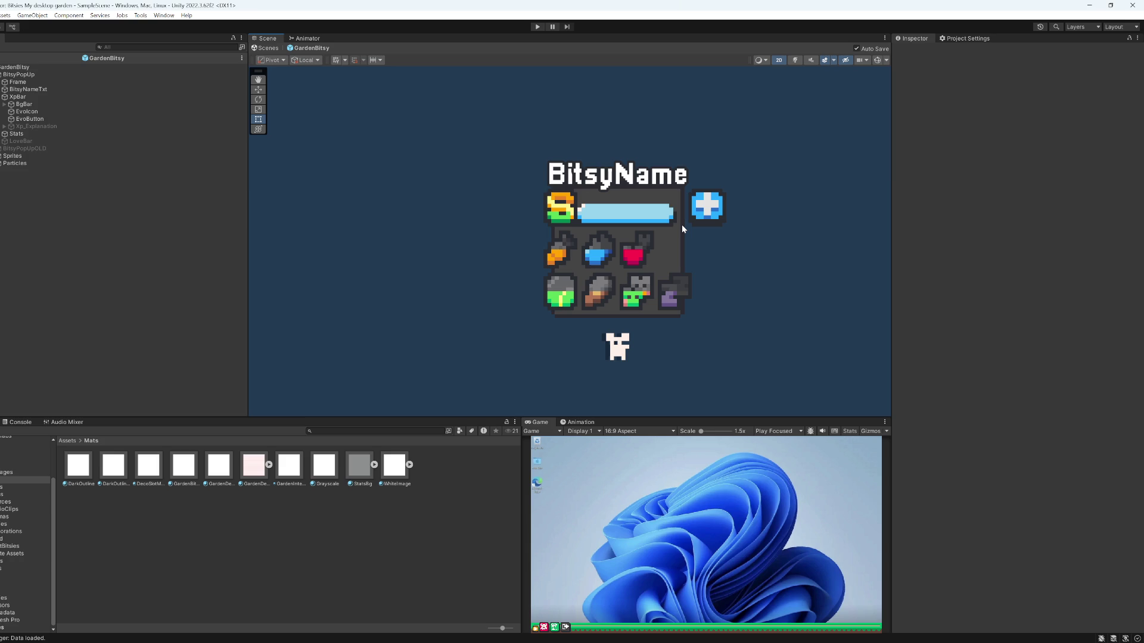
{"action": "scroll", "coordinate": [681, 224], "scroll_direction": "up", "scroll_amount": 4}
{"action": "left_click", "coordinate": [680, 229]}
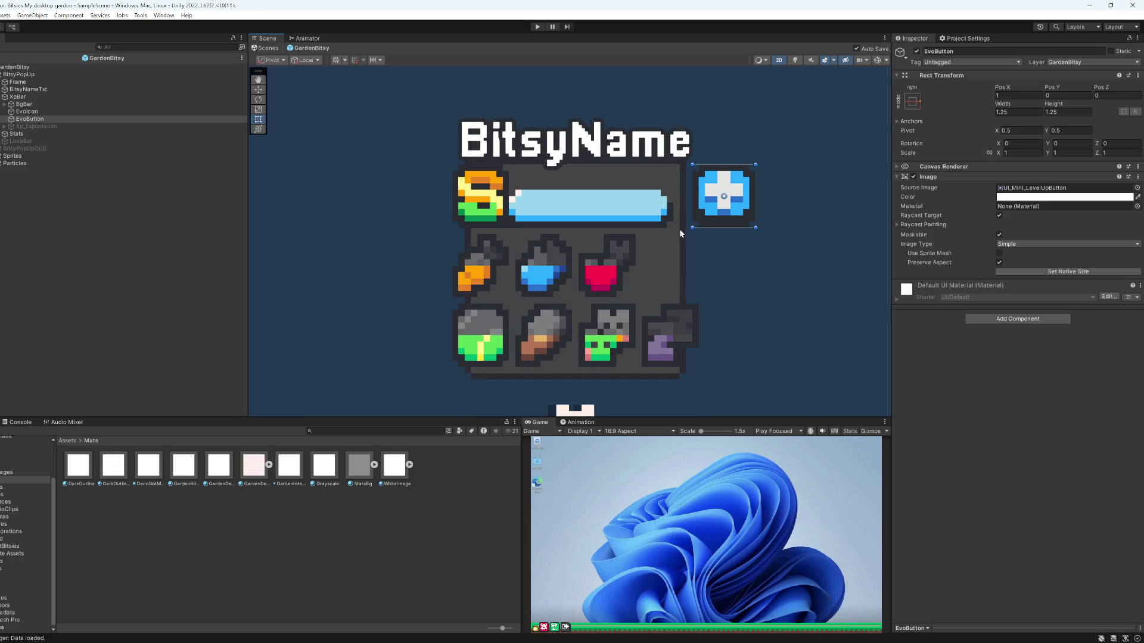
{"action": "left_click", "coordinate": [678, 223]}
{"action": "scroll", "coordinate": [685, 220], "scroll_direction": "up", "scroll_amount": 3}
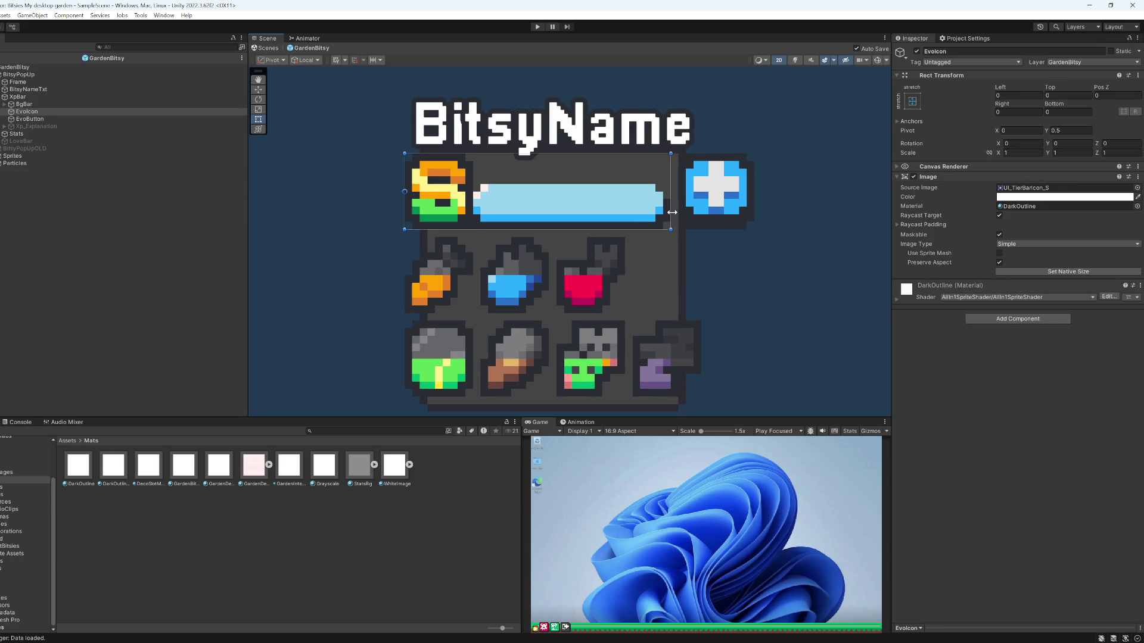
- Drag the XP bar's right edge wider and save the scene
{"action": "left_click", "coordinate": [28, 98]}
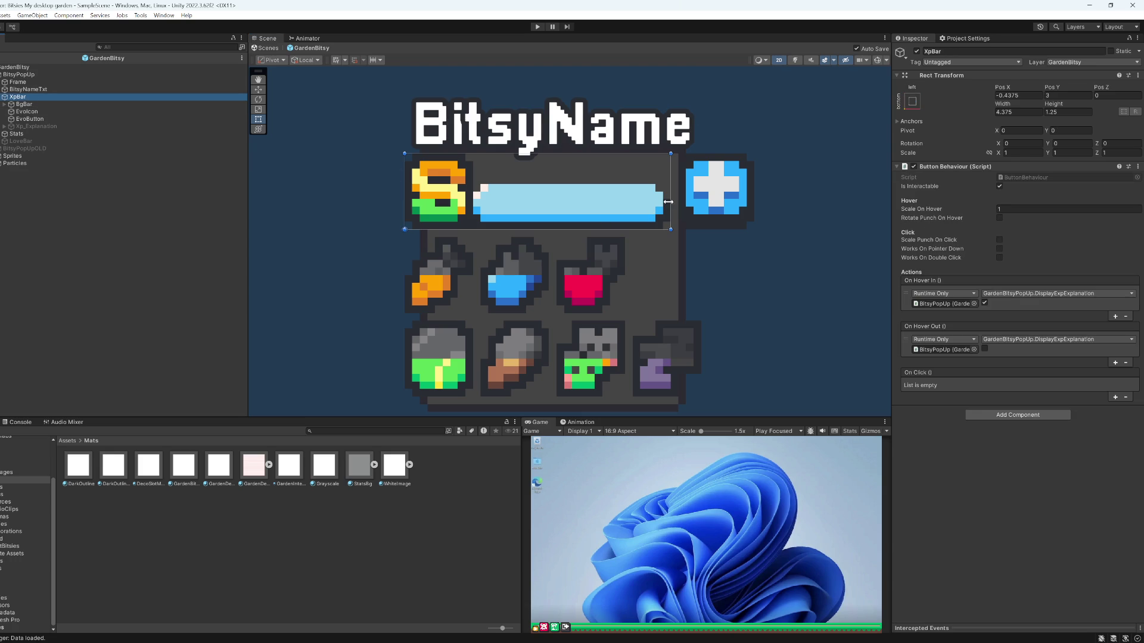
{"action": "left_click_drag", "start_coordinate": [671, 203], "coordinate": [685, 202]}
{"action": "key", "text": "ctrl+s"}
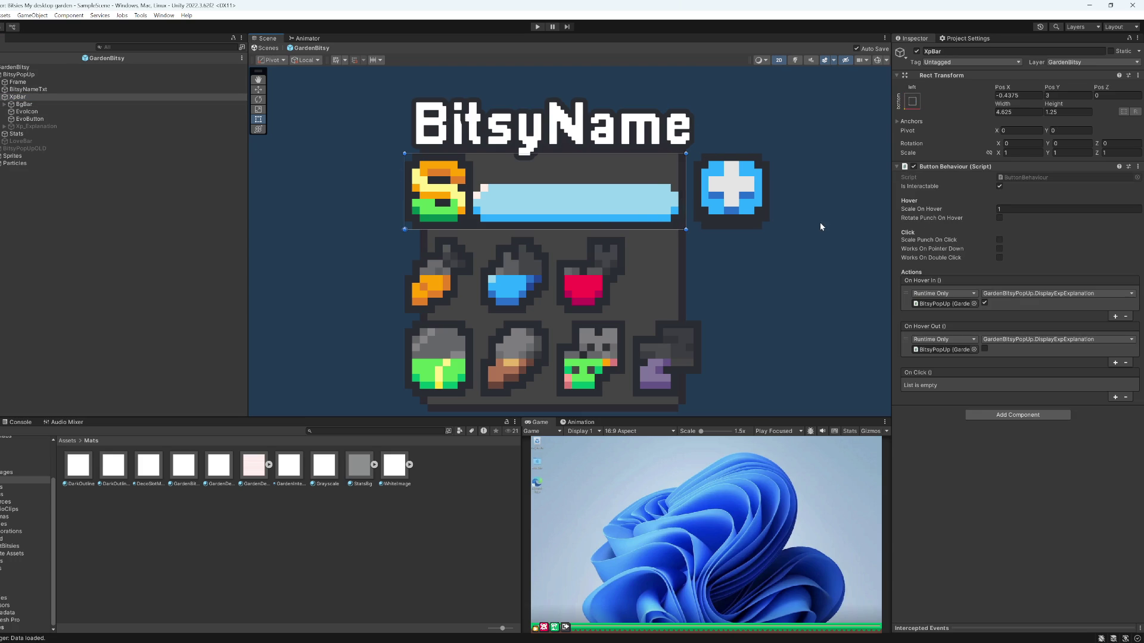
{"action": "scroll", "coordinate": [787, 245], "scroll_direction": "down", "scroll_amount": 4}
{"action": "scroll", "coordinate": [745, 217], "scroll_direction": "up", "scroll_amount": 4}
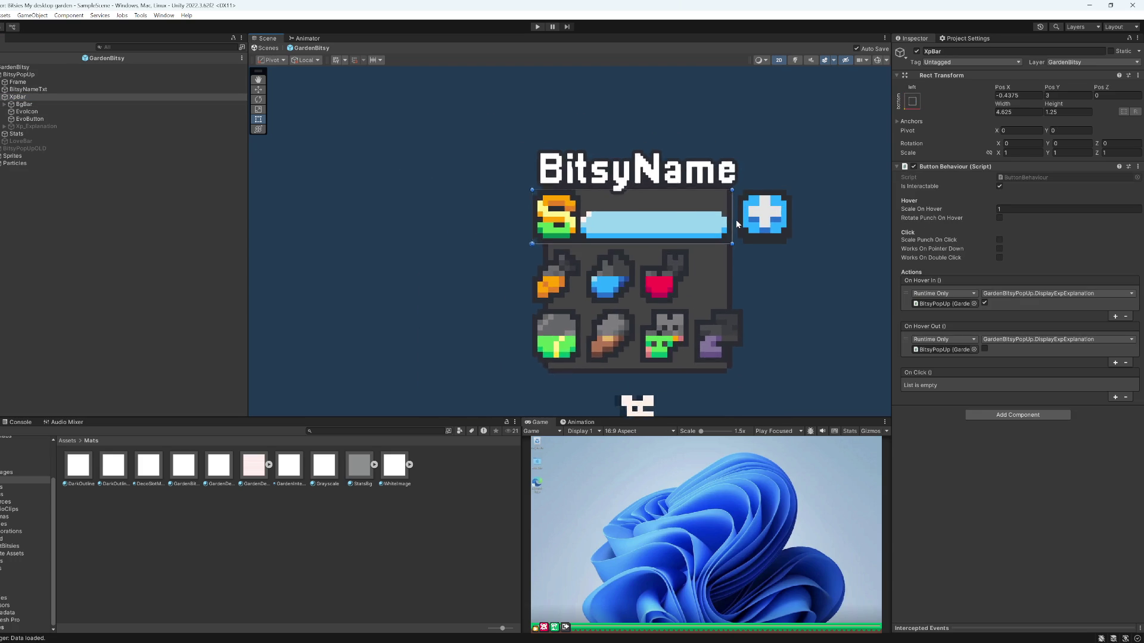
- Pull the XP bar's edge back and set its width to exactly 4.5
{"action": "left_click_drag", "start_coordinate": [733, 218], "coordinate": [722, 217]}
{"action": "left_click", "coordinate": [1018, 112]}
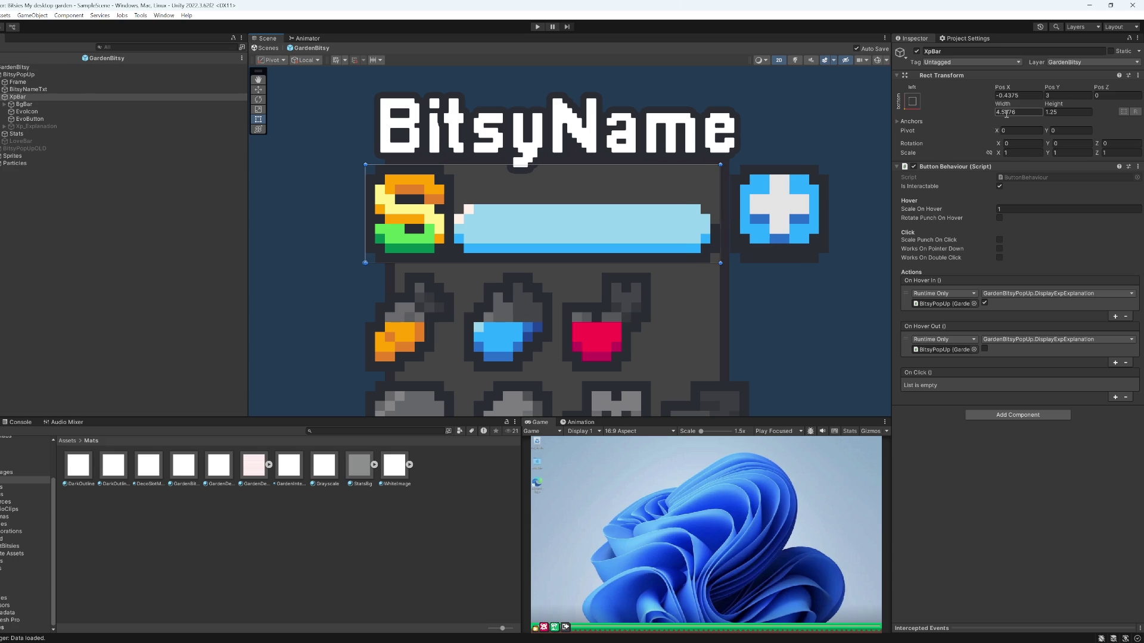
{"action": "type", "text": "4.5"}
{"action": "scroll", "coordinate": [724, 265], "scroll_direction": "down", "scroll_amount": 6}
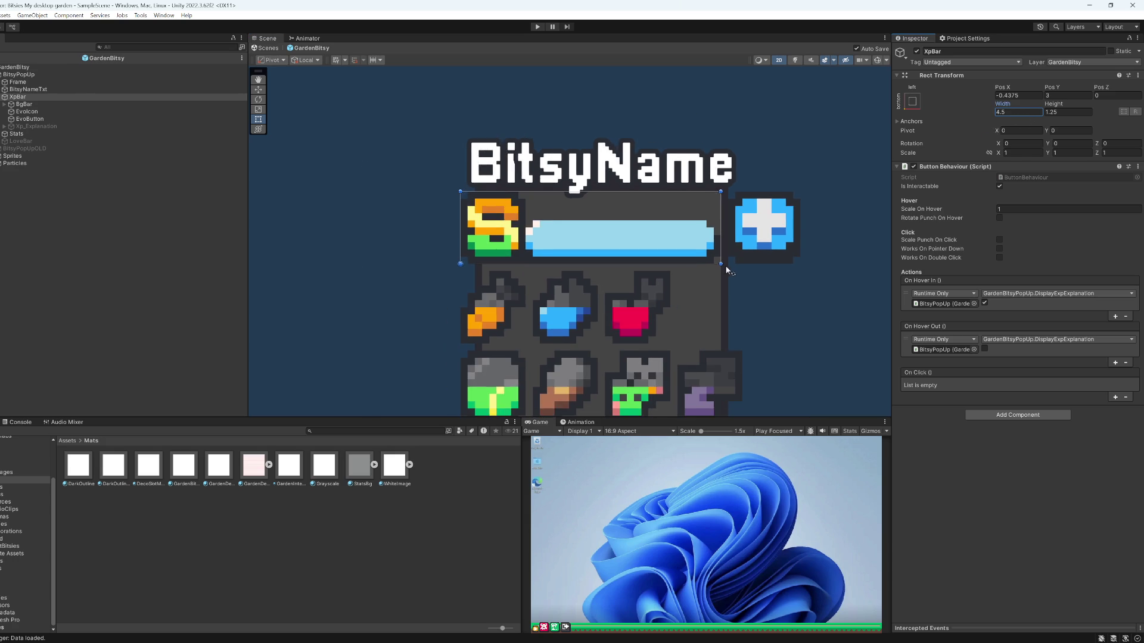
{"action": "left_click", "coordinate": [766, 275]}
{"action": "scroll", "coordinate": [766, 276], "scroll_direction": "down", "scroll_amount": 2}
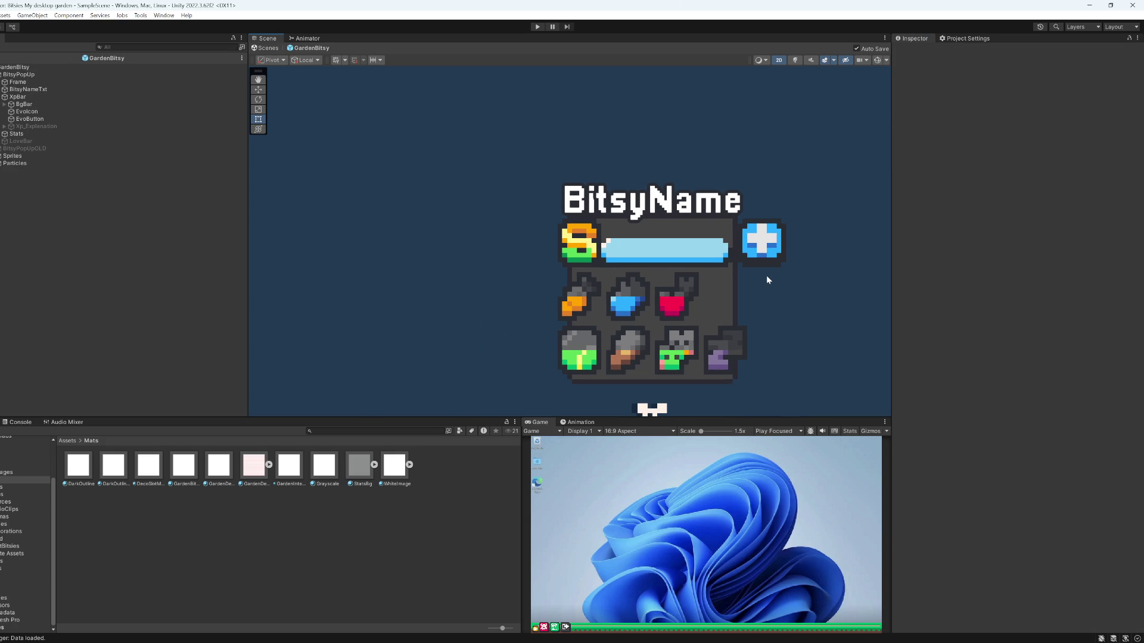
{"action": "scroll", "coordinate": [777, 279], "scroll_direction": "up", "scroll_amount": 3}
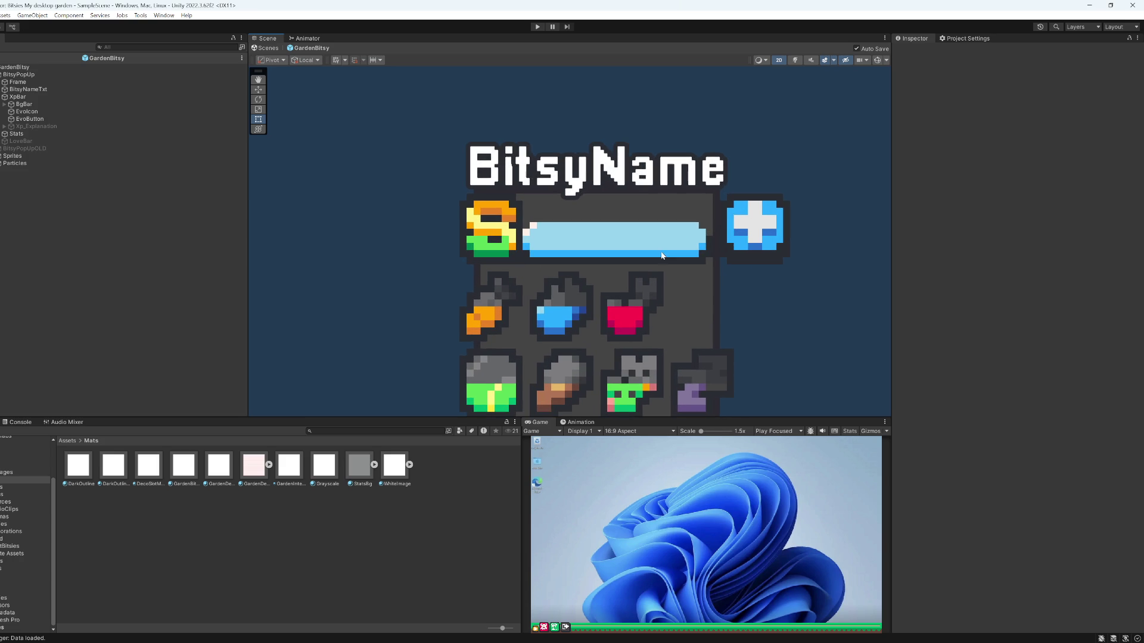
- Set the EvoButton's Pos X to 0.875 in the Inspector
{"action": "left_click", "coordinate": [43, 120]}
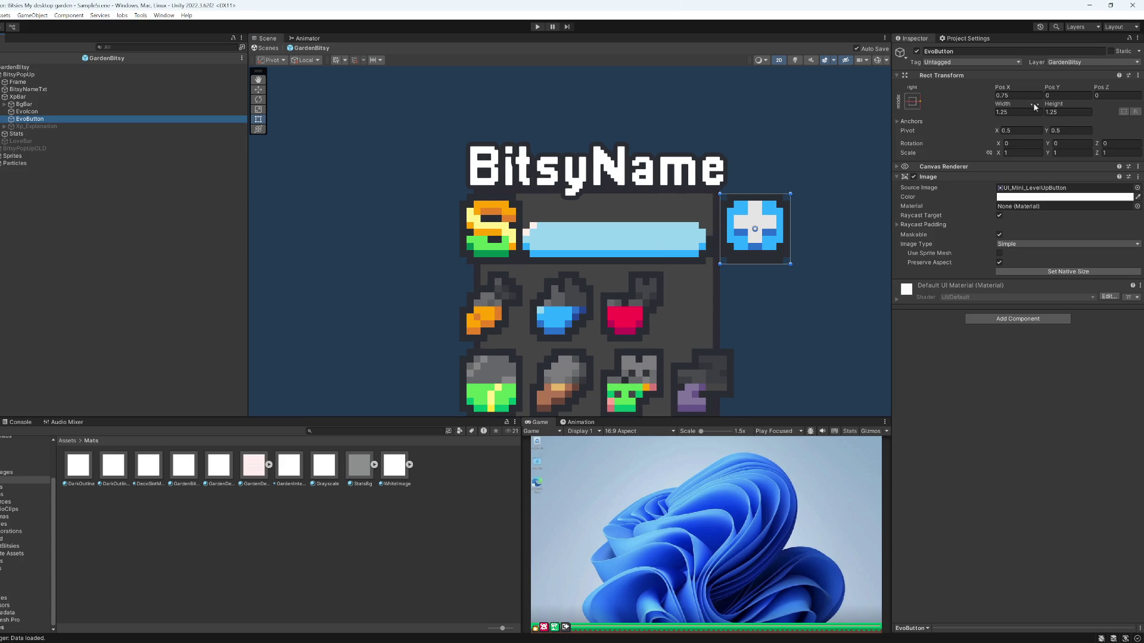
{"action": "left_click", "coordinate": [1020, 94]}
{"action": "type", "text": "0.875"}
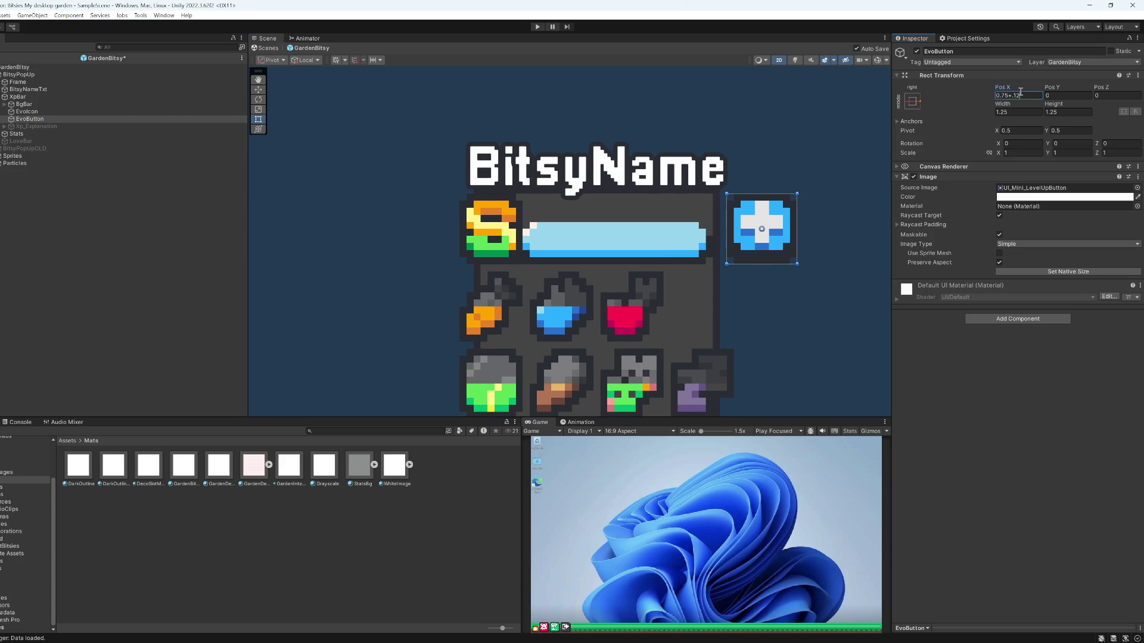
{"action": "left_click", "coordinate": [806, 337]}
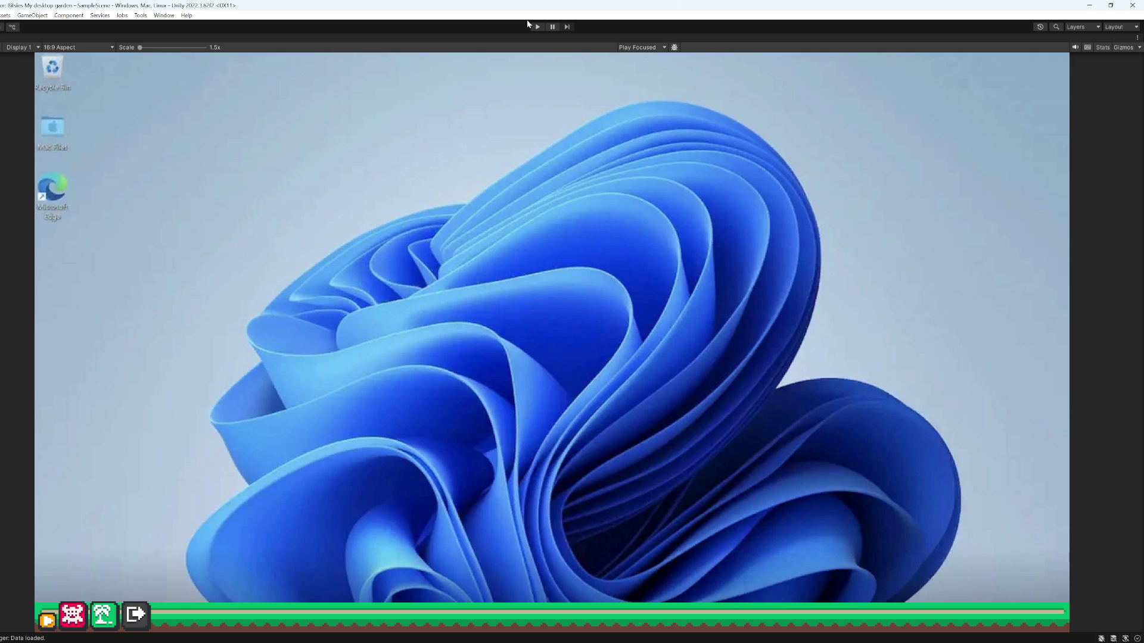
- Start Play mode, open Foxbit's popup and carry the fox to the far left
{"action": "left_click", "coordinate": [537, 26]}
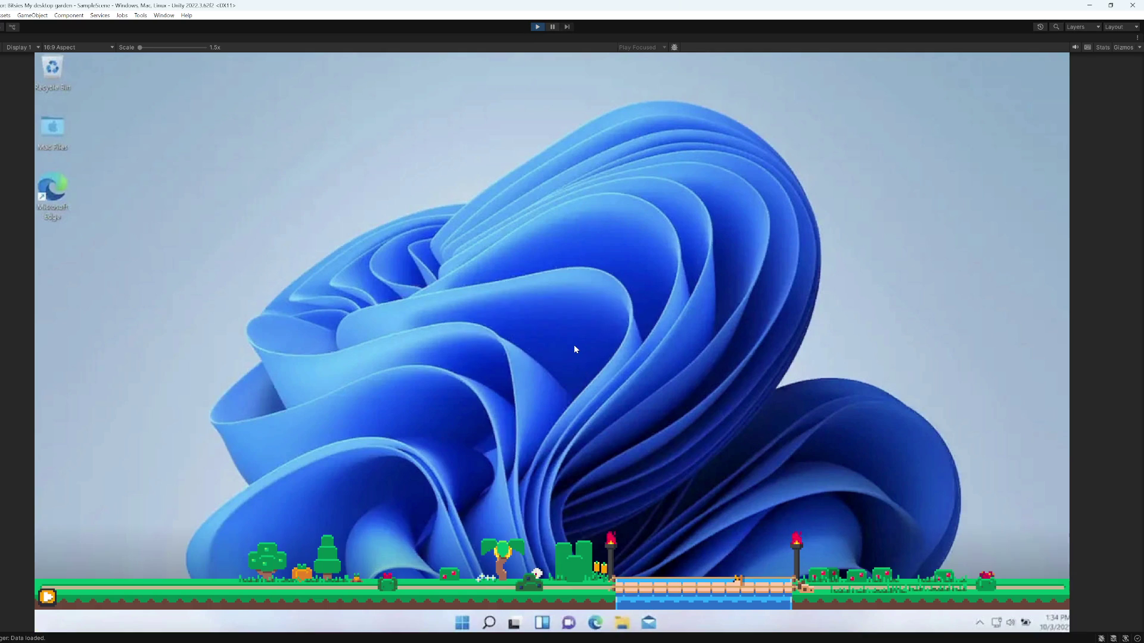
{"action": "left_click", "coordinate": [747, 590]}
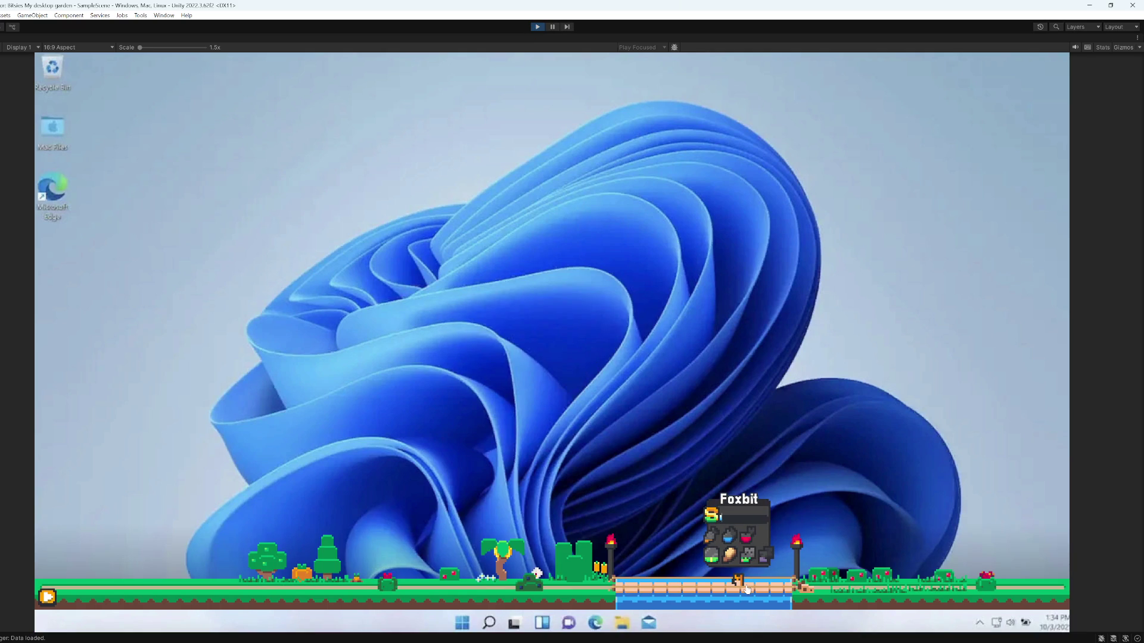
{"action": "mouse_move", "coordinate": [747, 590]}
{"action": "left_mouse_down"}
{"action": "mouse_move", "coordinate": [477, 446]}
{"action": "mouse_move", "coordinate": [245, 513]}
{"action": "mouse_move", "coordinate": [136, 582]}
{"action": "left_mouse_up"}
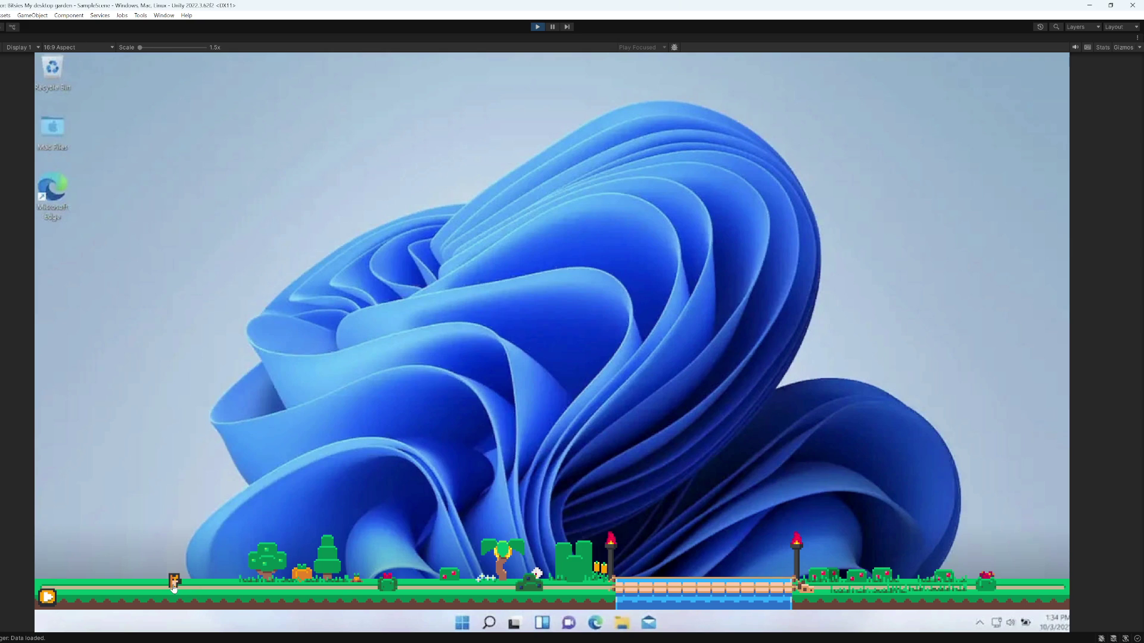
- Reopen Foxbit's popup, move it along the ground and pet it to show a heart
{"action": "left_click", "coordinate": [173, 586]}
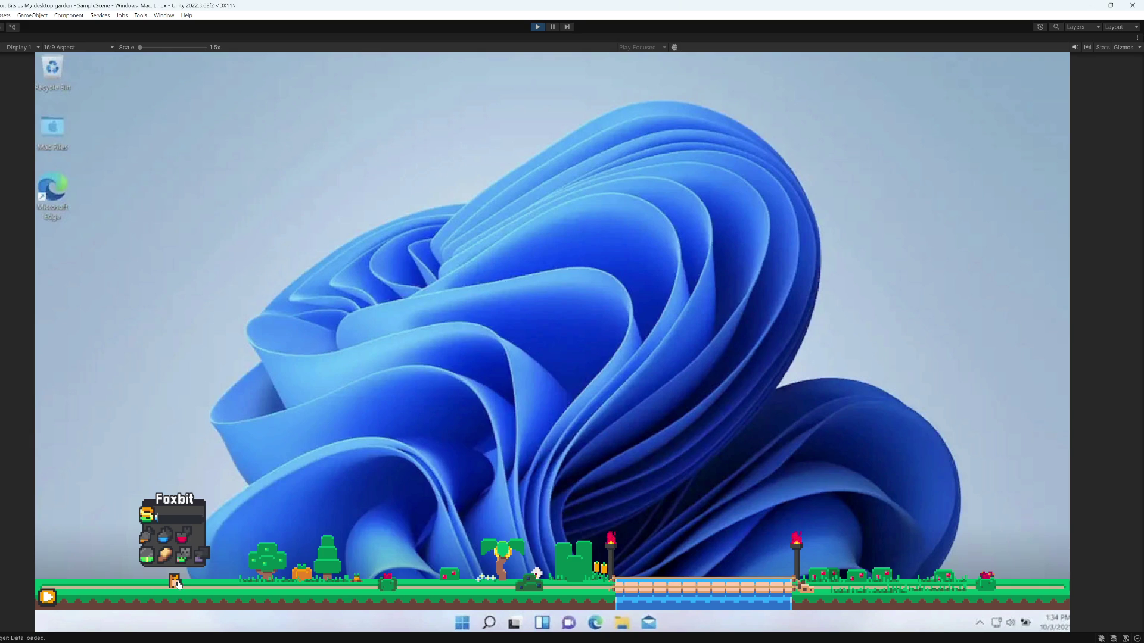
{"action": "mouse_move", "coordinate": [177, 584]}
{"action": "left_mouse_down"}
{"action": "mouse_move", "coordinate": [204, 454]}
{"action": "mouse_move", "coordinate": [153, 379]}
{"action": "left_mouse_up"}
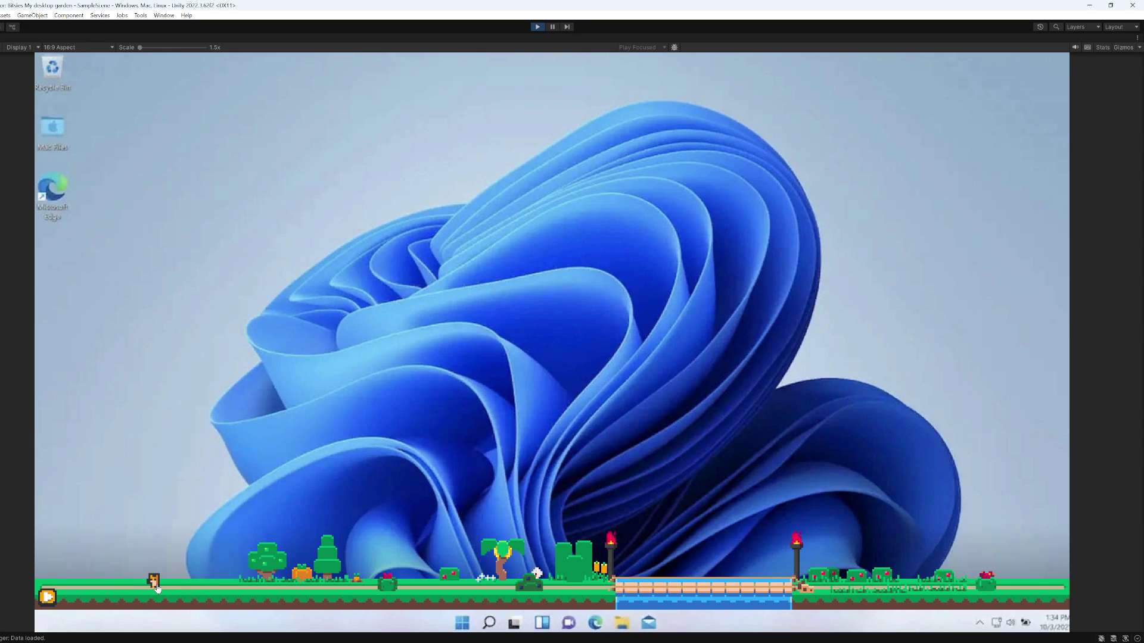
{"action": "mouse_move", "coordinate": [157, 587]}
{"action": "left_mouse_down"}
{"action": "mouse_move", "coordinate": [709, 572]}
{"action": "mouse_move", "coordinate": [824, 531]}
{"action": "mouse_move", "coordinate": [354, 575]}
{"action": "mouse_move", "coordinate": [77, 575]}
{"action": "mouse_move", "coordinate": [129, 581]}
{"action": "left_mouse_up"}
{"action": "left_click", "coordinate": [129, 583]}
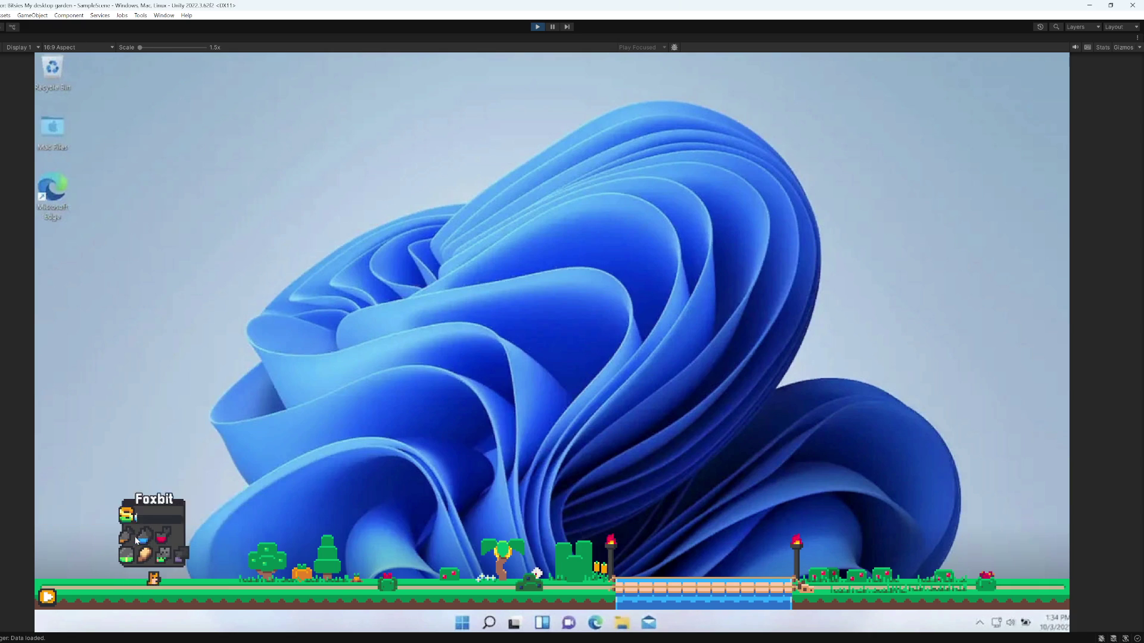
{"action": "left_click", "coordinate": [170, 582]}
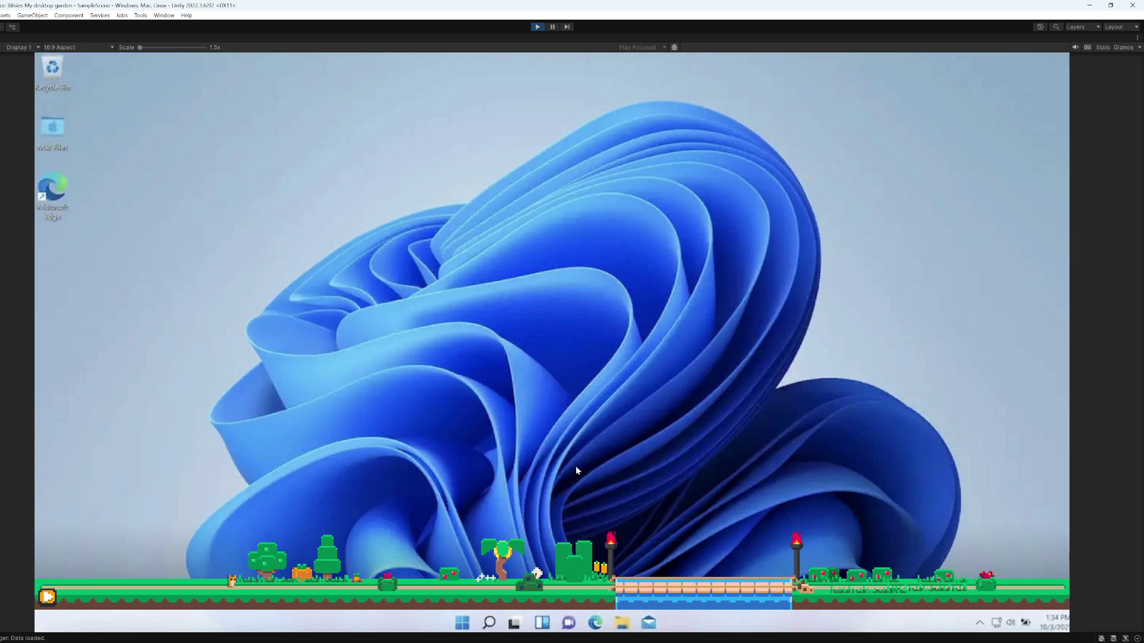
{"action": "mouse_move", "coordinate": [577, 622]}
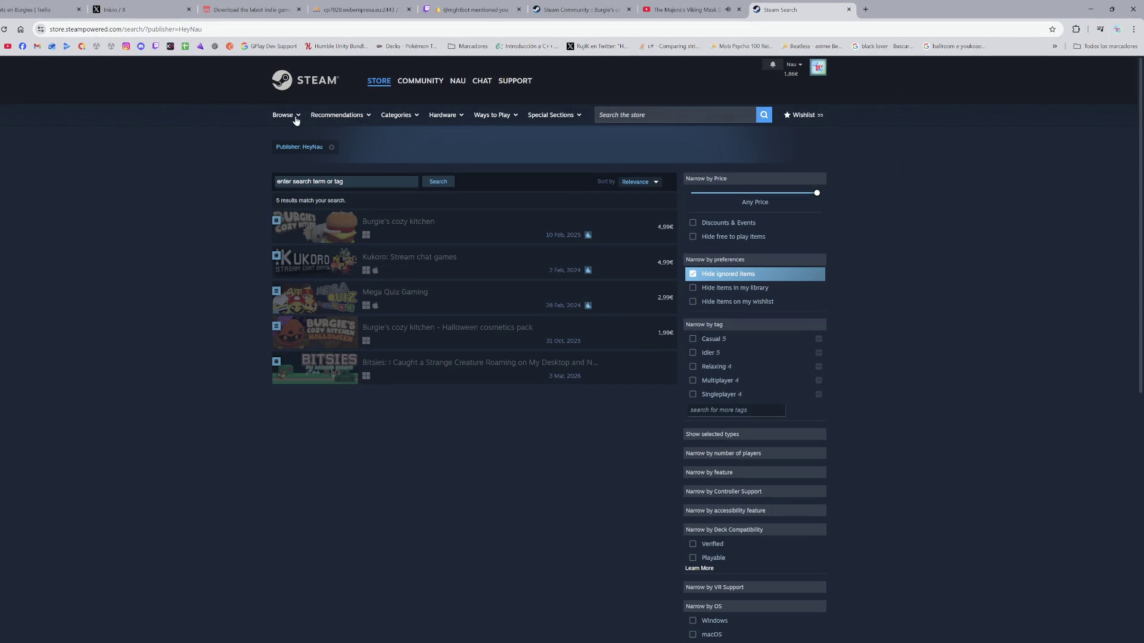
- Open Burgie's cozy kitchen, the first result in the Steam search list
{"action": "left_click", "coordinate": [390, 226]}
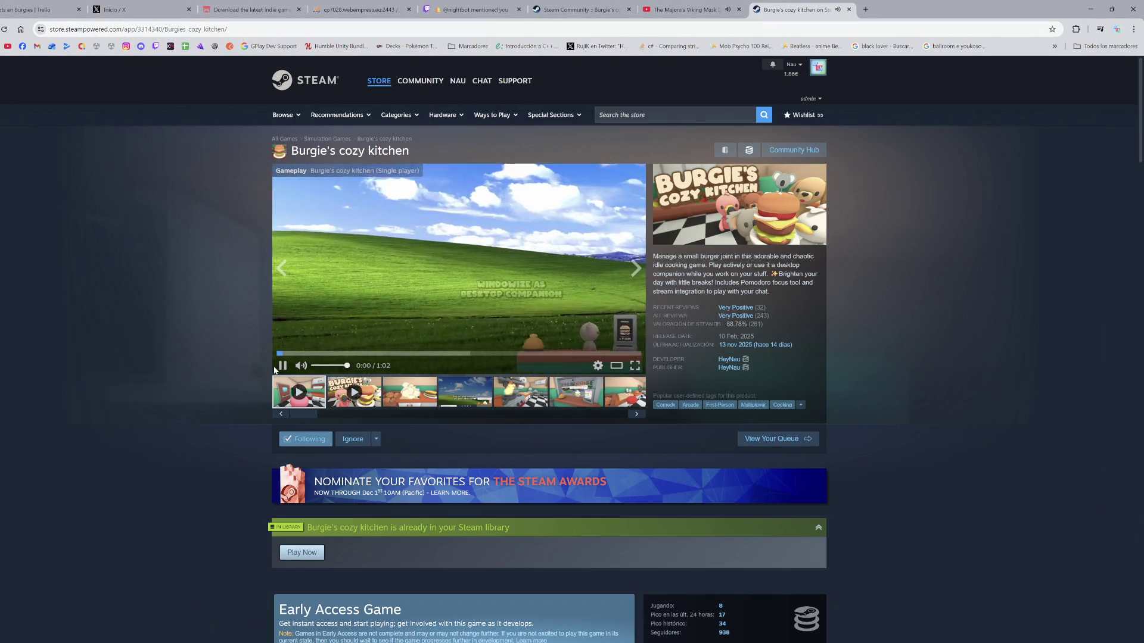